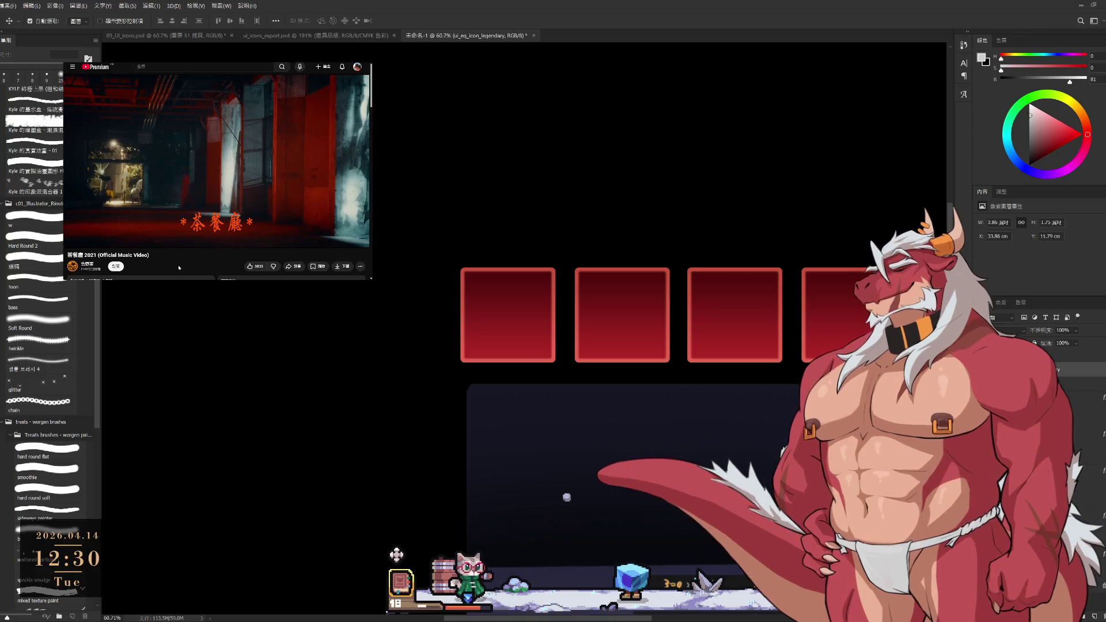
# Duplicate the four red slots beside the originals and merge the copy into the original layer.
pyautogui.moveTo(756, 314); pyautogui.dragTo(576, 295)
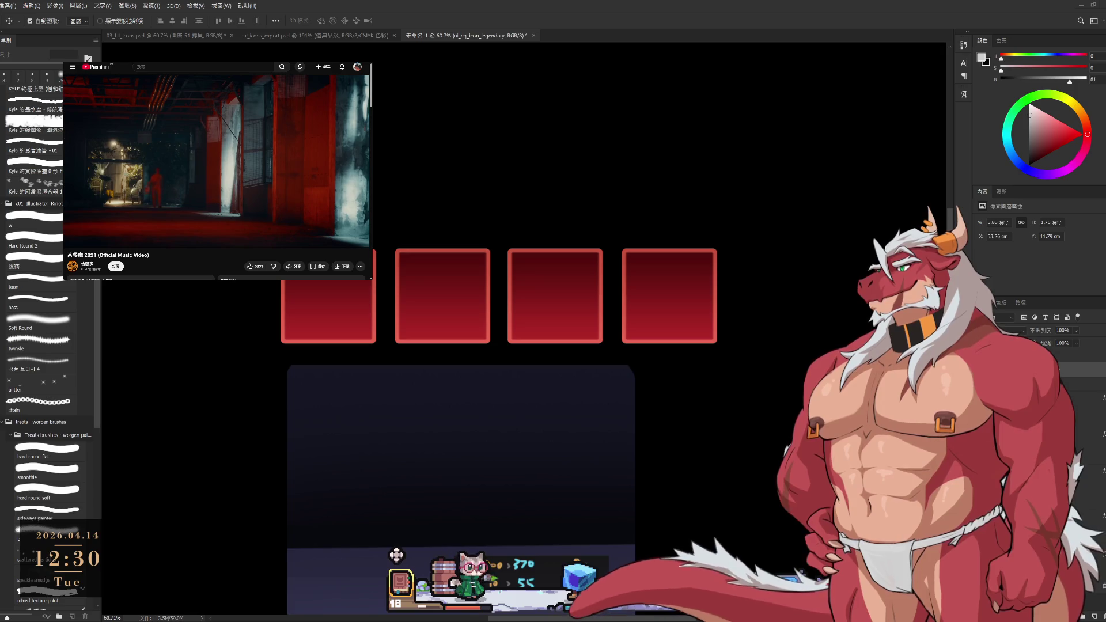
pyautogui.scroll(-5, 638, 295)
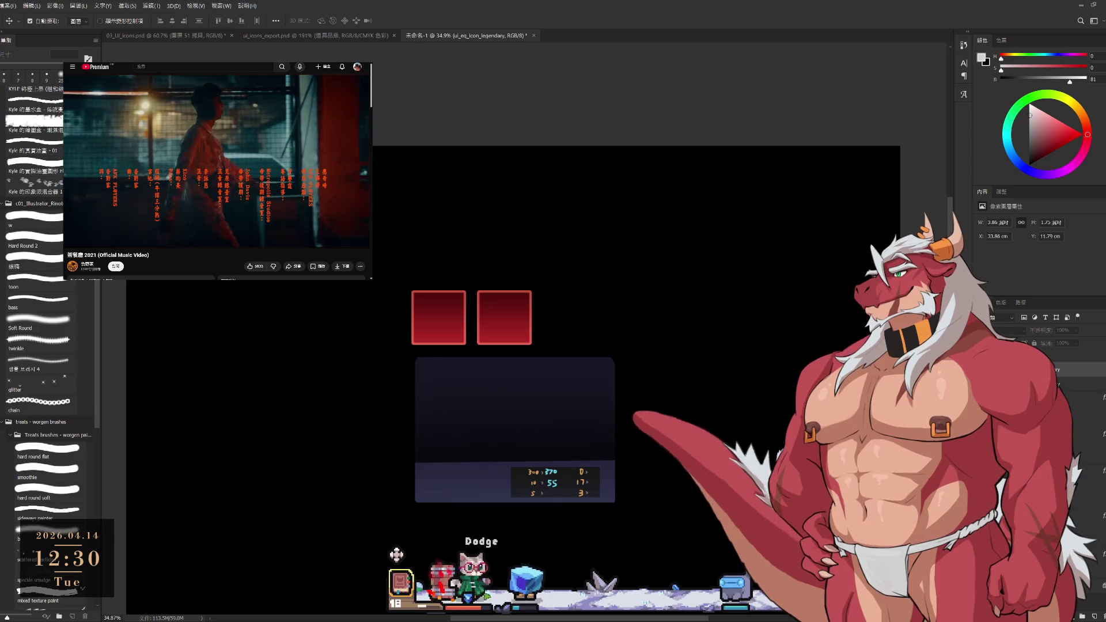
pyautogui.scroll(1, 667, 328)
pyautogui.moveTo(667, 328)
pyautogui.mouseDown()
pyautogui.moveTo(876, 322)
pyautogui.moveTo(440, 321)
pyautogui.moveTo(746, 309)
pyautogui.moveTo(742, 322)
pyautogui.mouseUp()
pyautogui.scroll(-2, 616, 359)
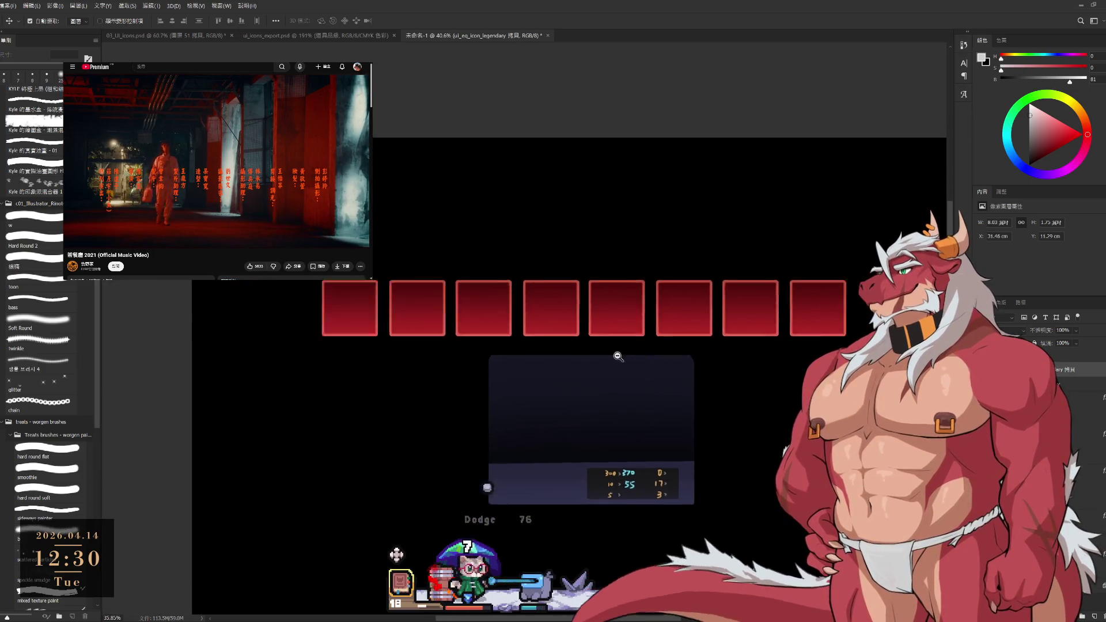
pyautogui.scroll(1, 616, 358)
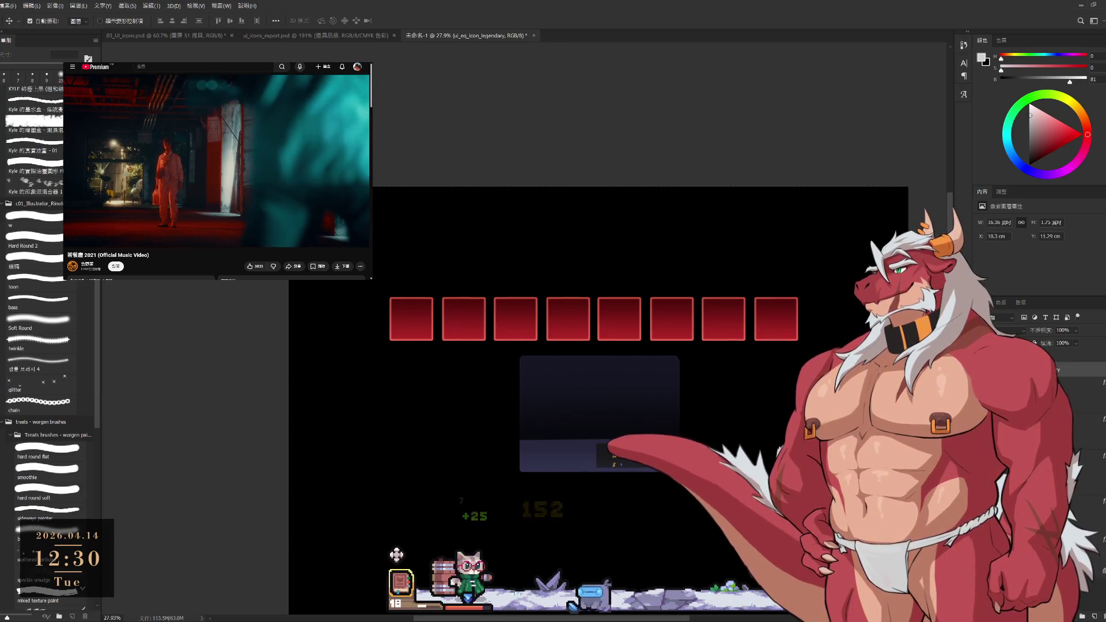
pyautogui.hotkey('ctrl', 'e')
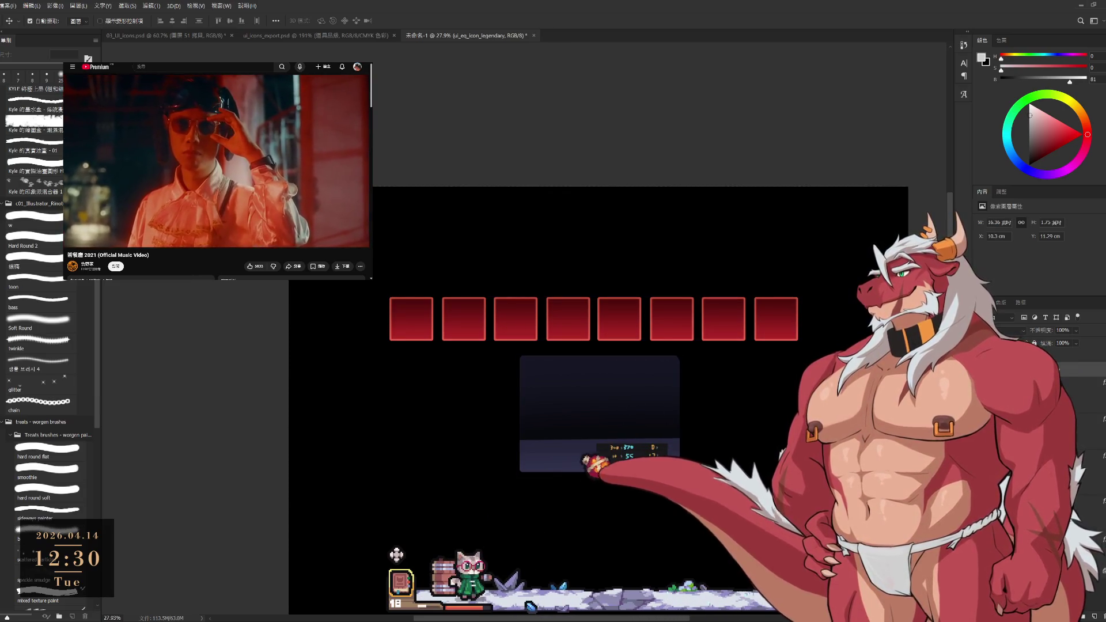
# Select the dark panel layer by picking it directly on the canvas.
pyautogui.press('ctrl')
pyautogui.keyDown('ctrl'); pyautogui.click(397, 555); pyautogui.keyUp('ctrl')
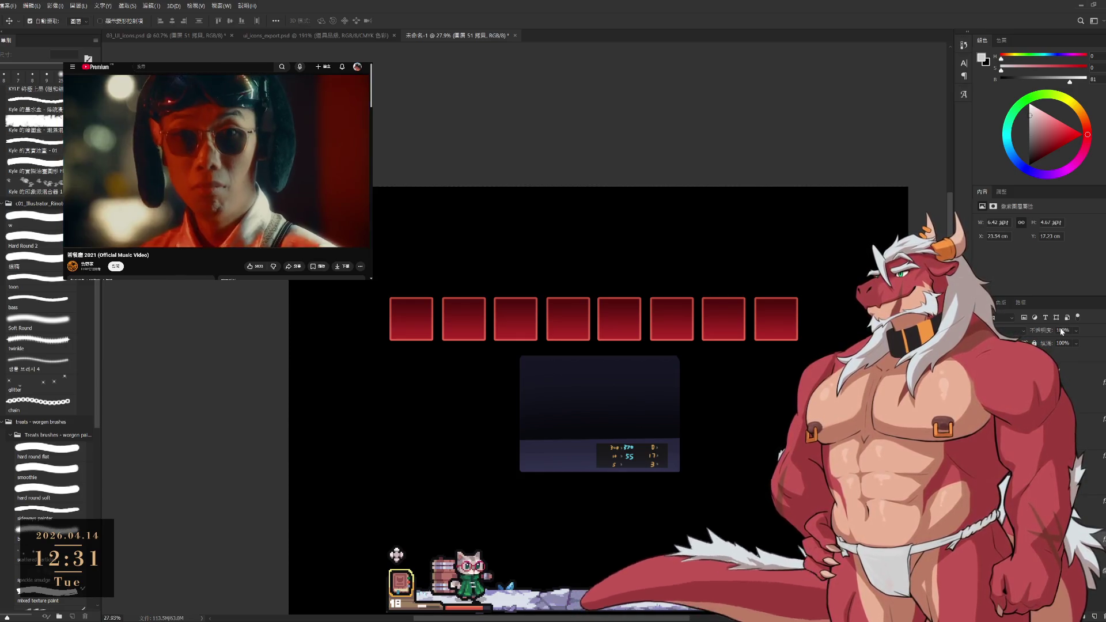
pyautogui.press('ctrl')
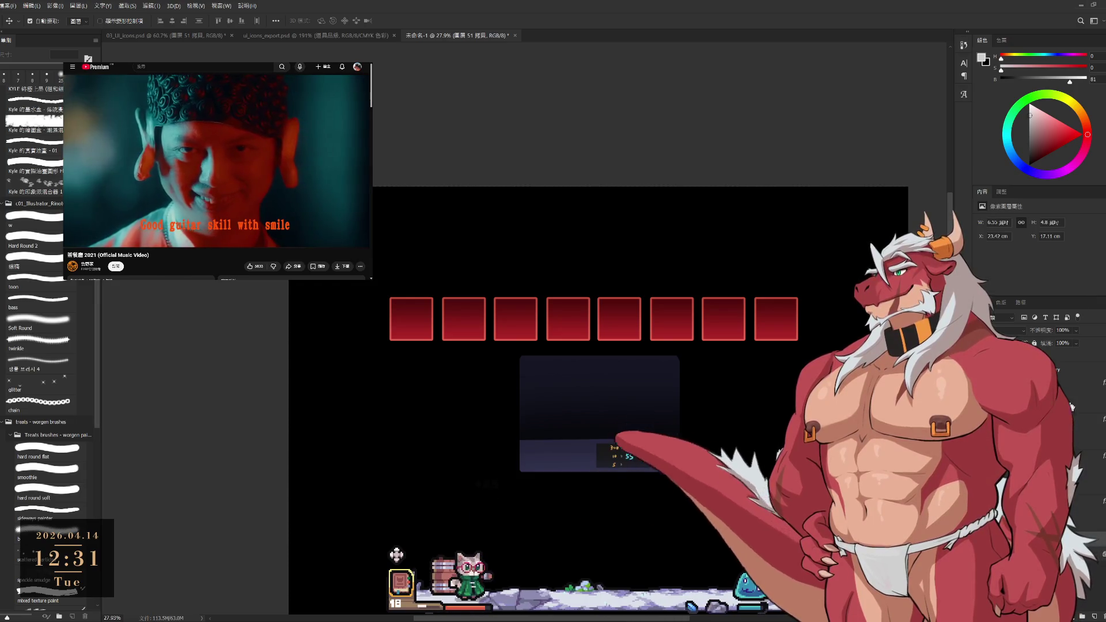
# Move the dark panel up and scale it to about 272.57% so it frames all eight slots.
pyautogui.moveTo(678, 474)
pyautogui.mouseDown()
pyautogui.moveTo(536, 399)
pyautogui.moveTo(812, 602)
pyautogui.mouseUp()
pyautogui.hotkey('ctrl', 't')
pyautogui.moveTo(711, 491); pyautogui.dragTo(712, 480)
pyautogui.scroll(-3, 712, 480)
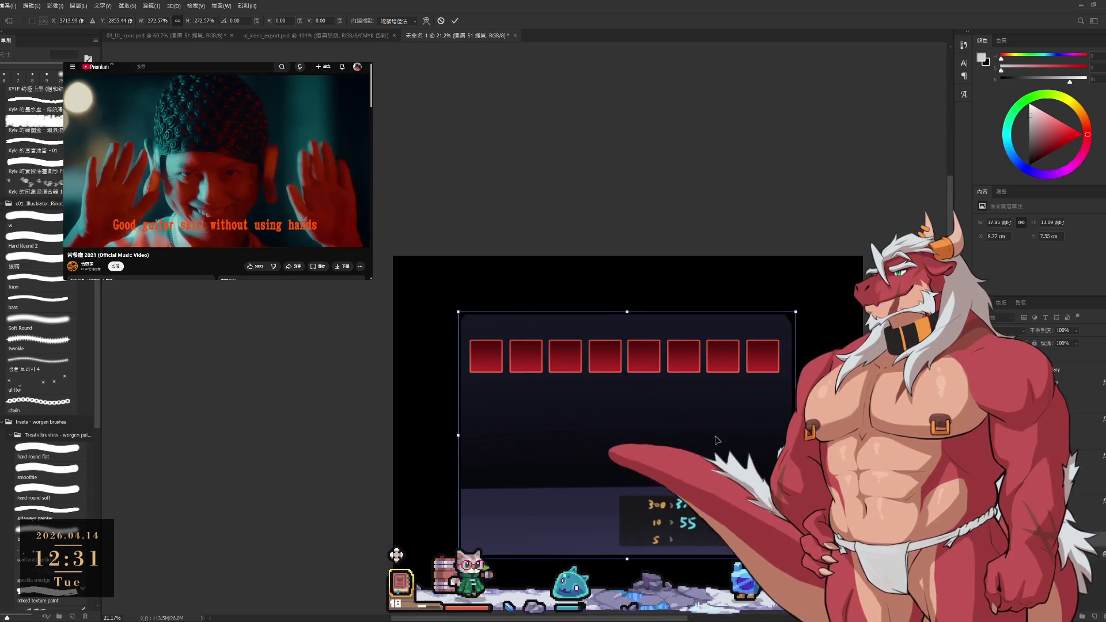
pyautogui.moveTo(714, 440); pyautogui.dragTo(714, 444)
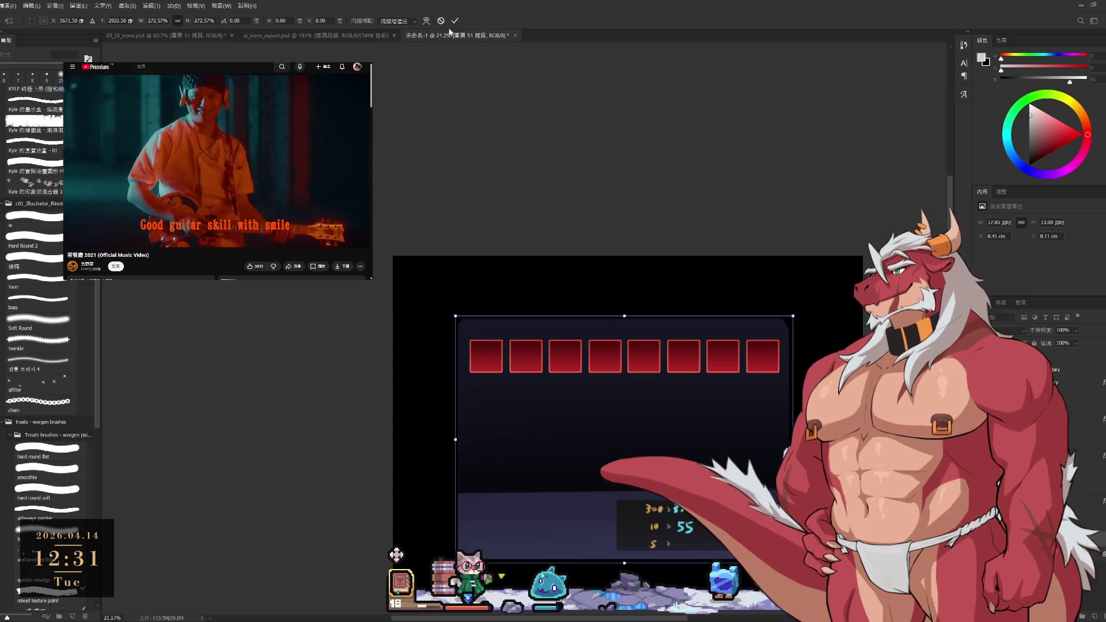
pyautogui.click(455, 22)
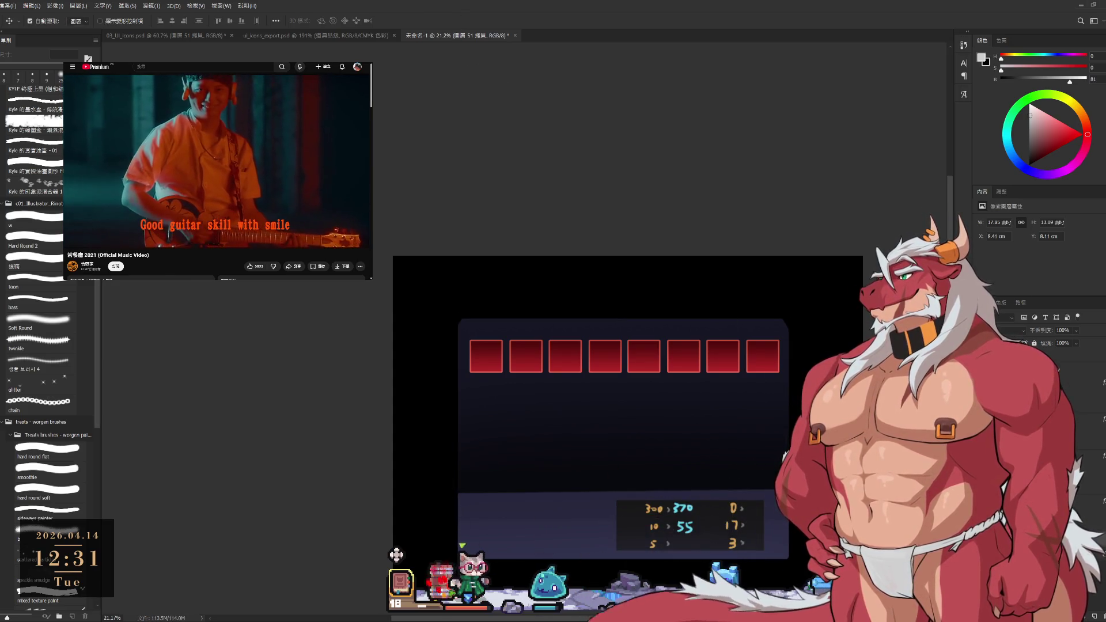
pyautogui.scroll(-2, 634, 404)
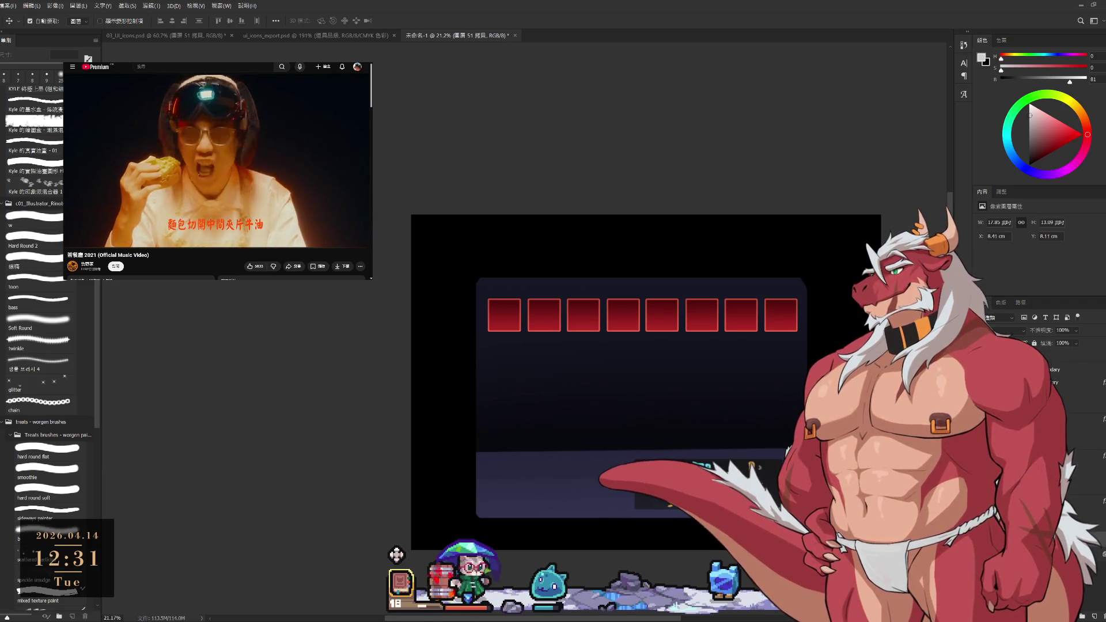
pyautogui.press('c')
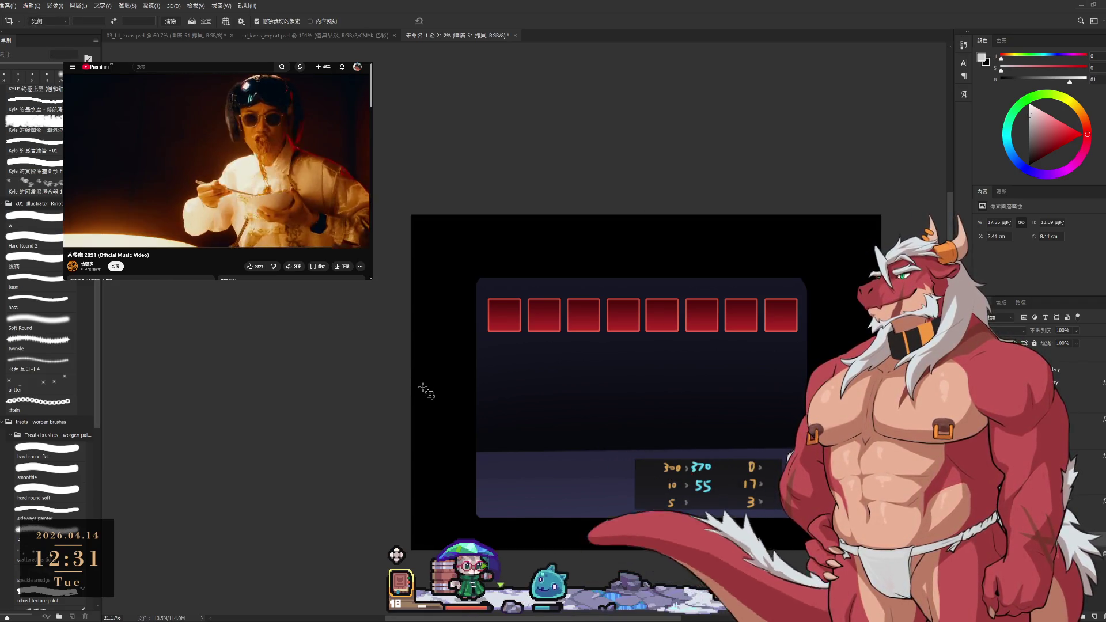
# Crop the canvas tighter around the dark panel by trimming its left and right sides.
pyautogui.click(489, 342)
pyautogui.moveTo(412, 382); pyautogui.dragTo(437, 385)
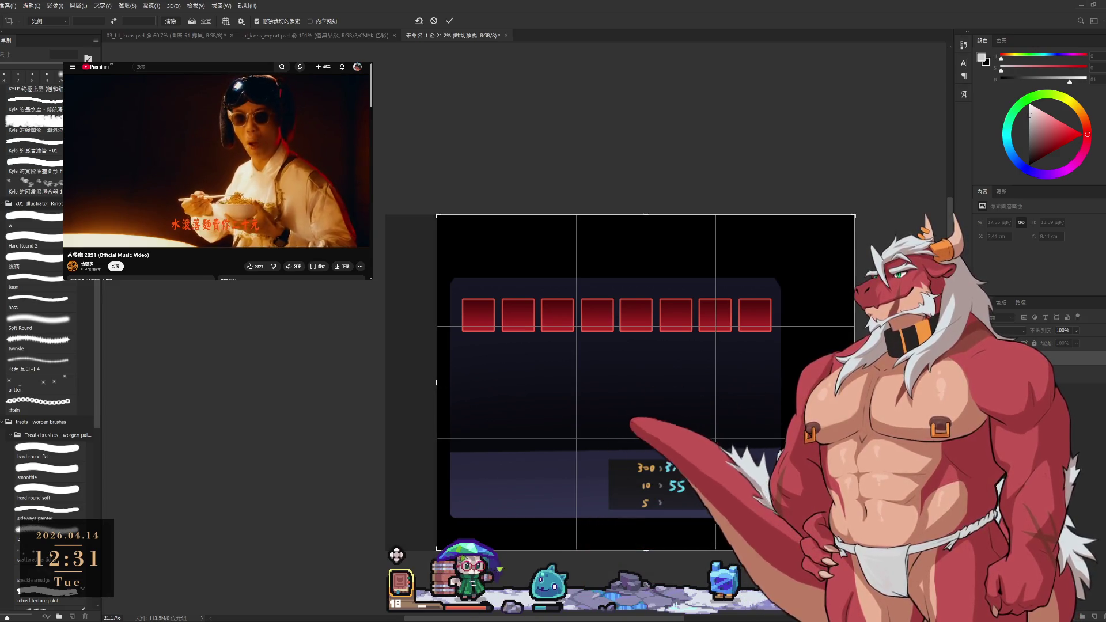
pyautogui.moveTo(854, 382); pyautogui.dragTo(793, 382)
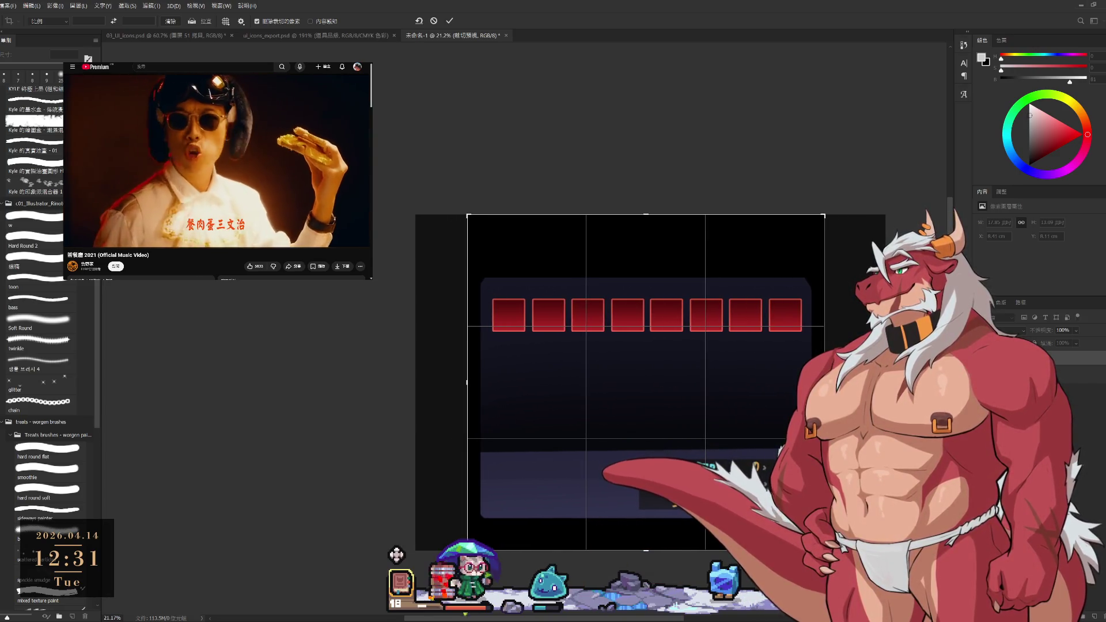
pyautogui.press('Return')
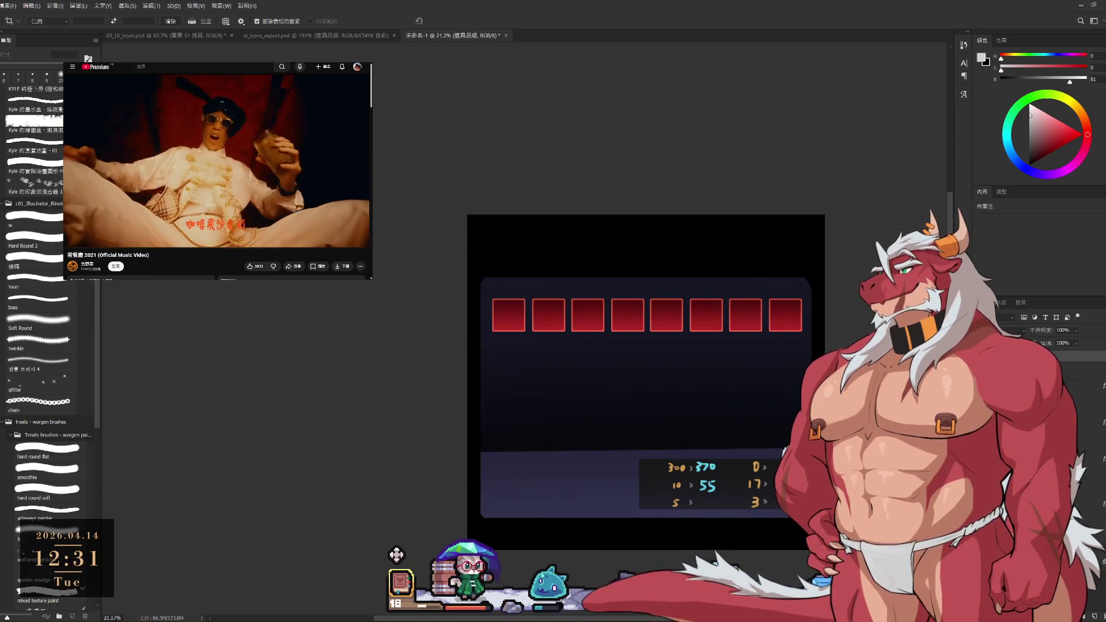
# Nudge the dark panel slightly down, then recrop with the top edge raised a little.
pyautogui.hotkey('ctrl', 't')
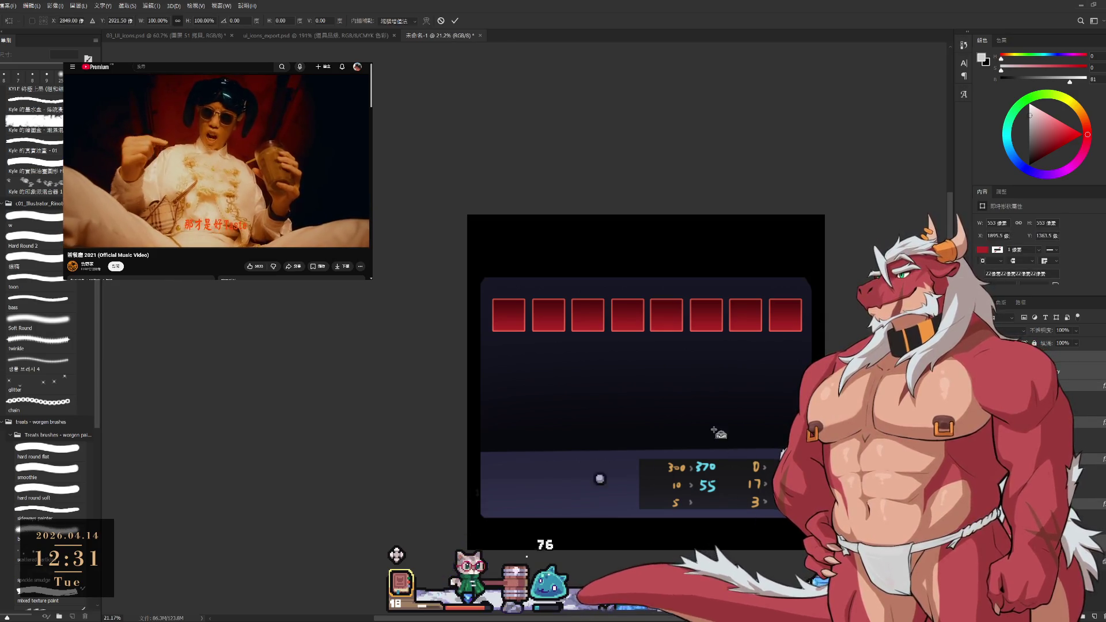
pyautogui.click(455, 23)
pyautogui.press('c')
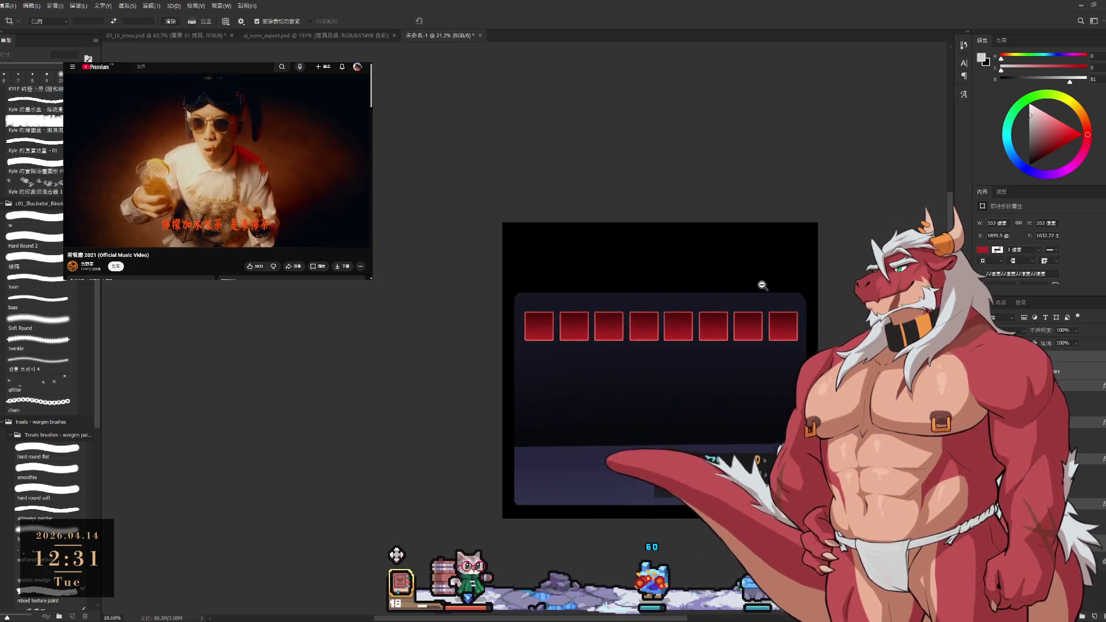
pyautogui.click(715, 254)
pyautogui.moveTo(655, 222); pyautogui.dragTo(654, 217)
pyautogui.moveTo(822, 216); pyautogui.dragTo(823, 209)
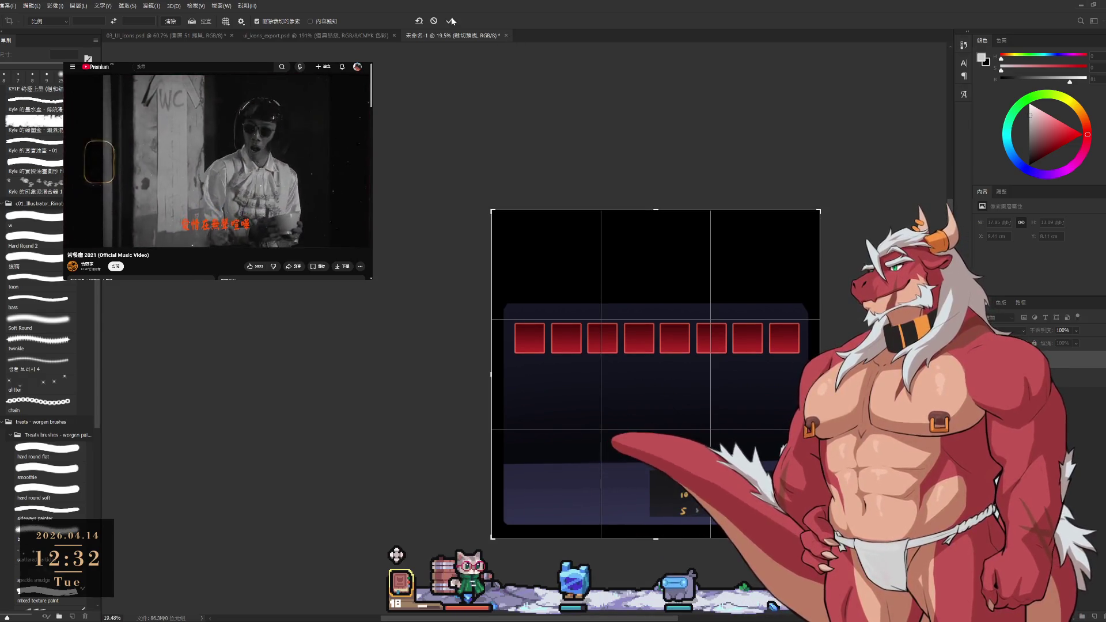
pyautogui.click(451, 21)
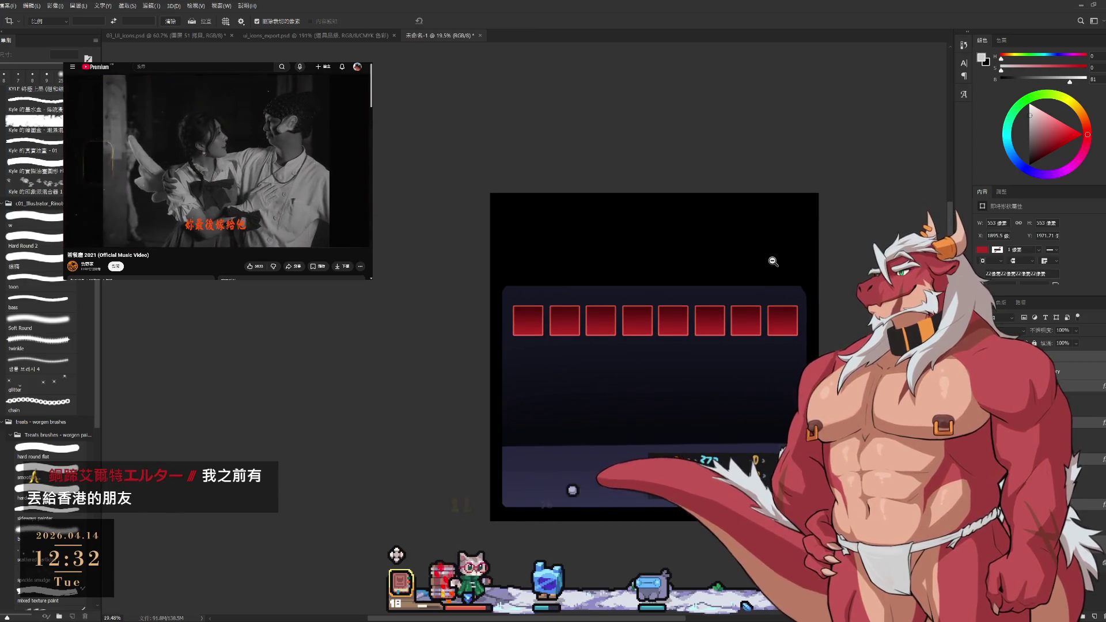
pyautogui.scroll(-1, 773, 262)
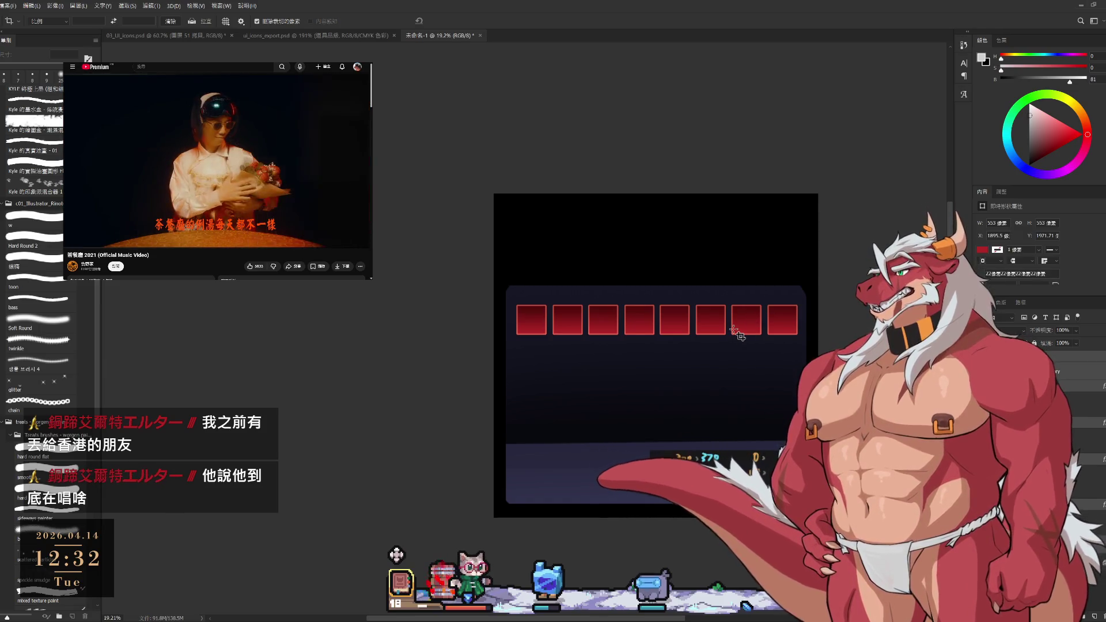
pyautogui.press('v')
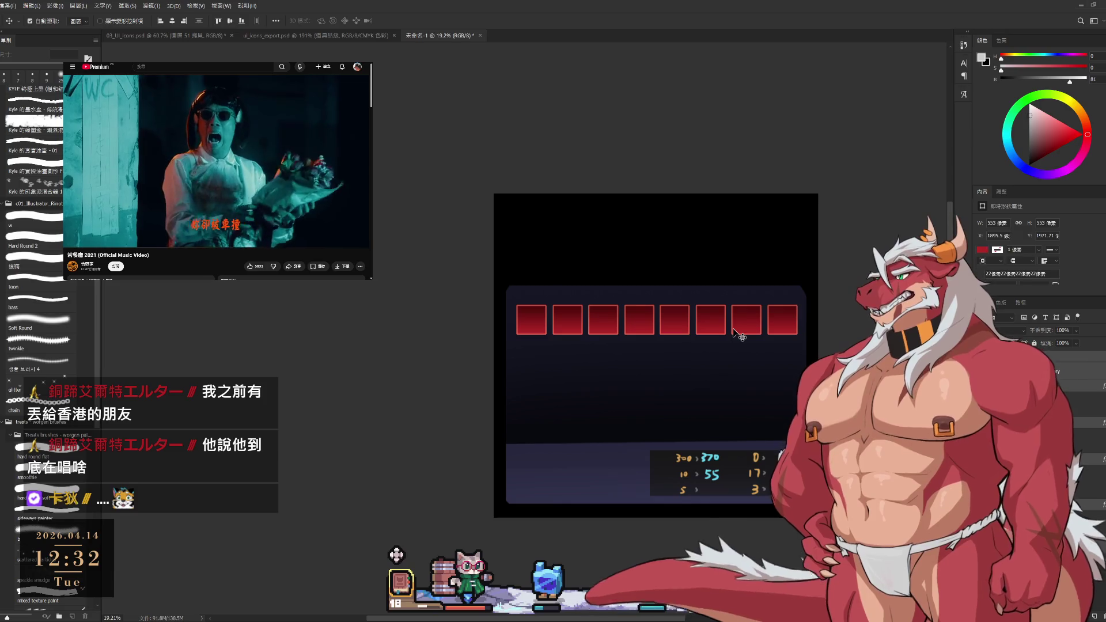
pyautogui.press('b')
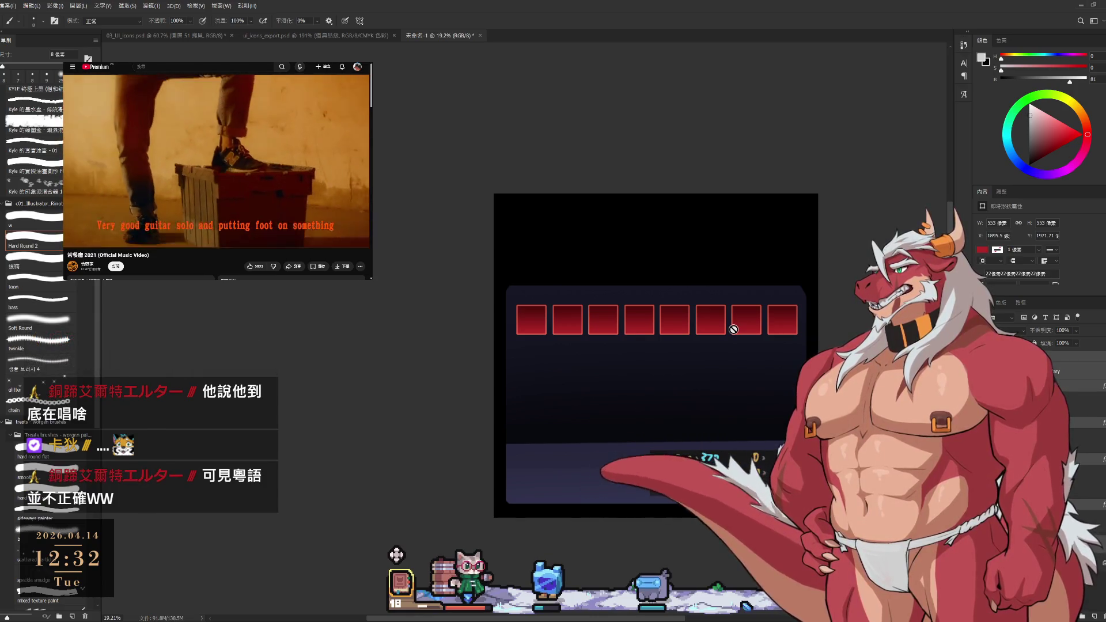
pyautogui.hotkey('alt', '[')
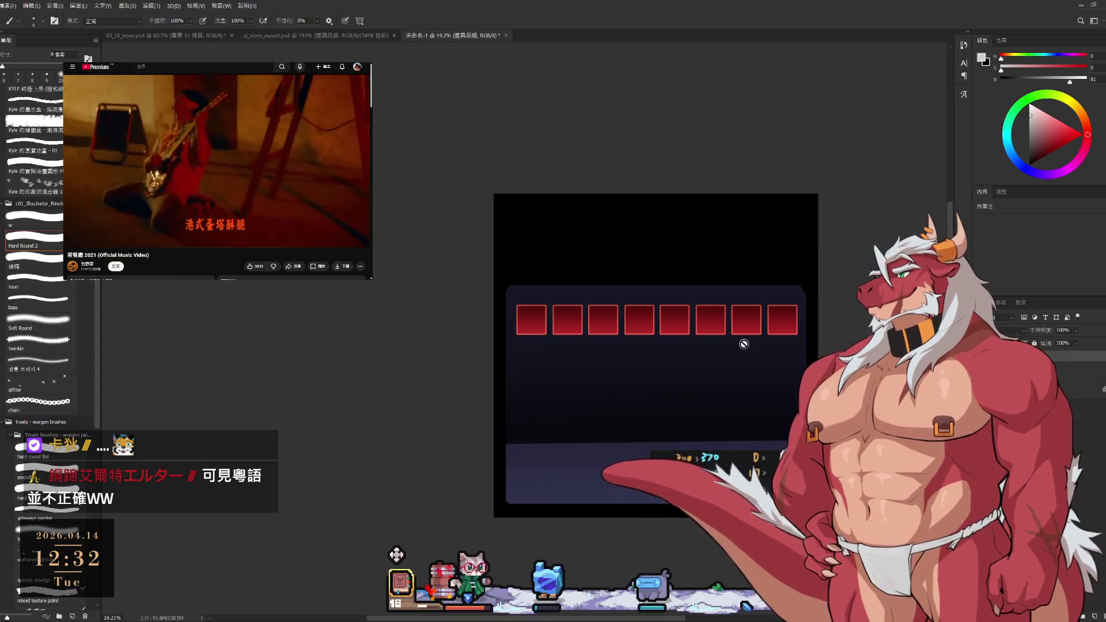
pyautogui.moveTo(760, 388); pyautogui.dragTo(795, 391)
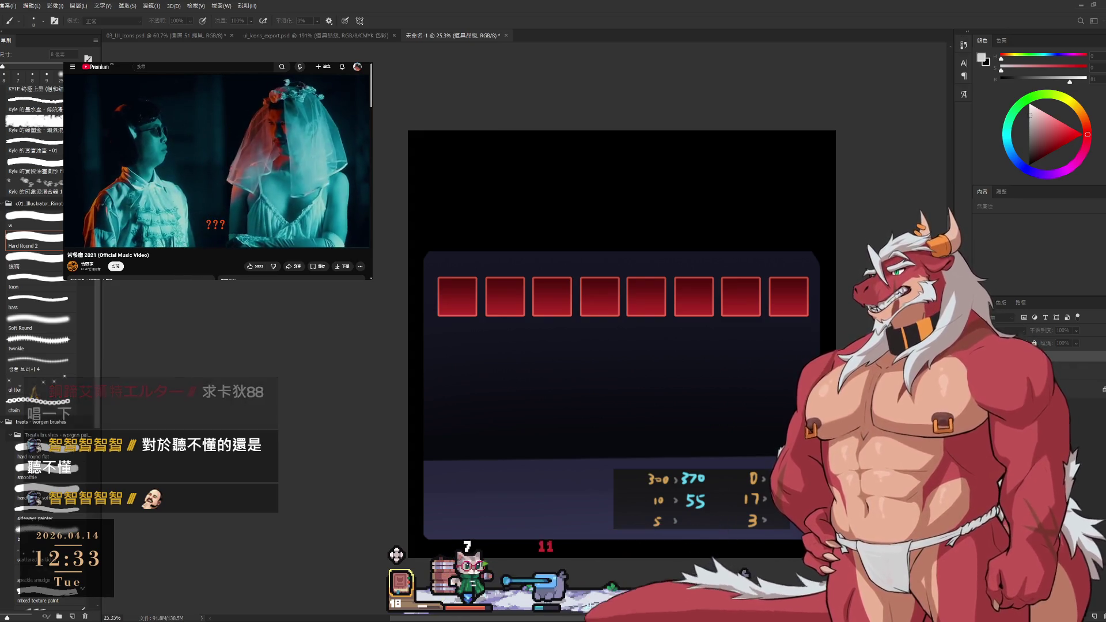
# Switch to ui_icons_export.psd, then pause and hide the floating music video window.
pyautogui.click(309, 36)
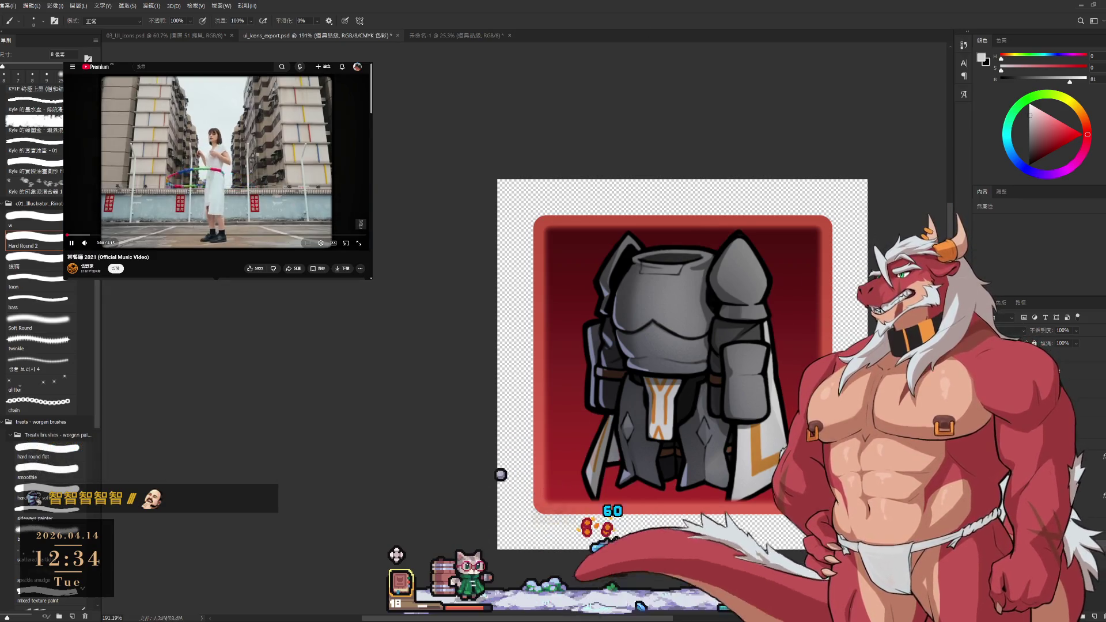
pyautogui.click(168, 164)
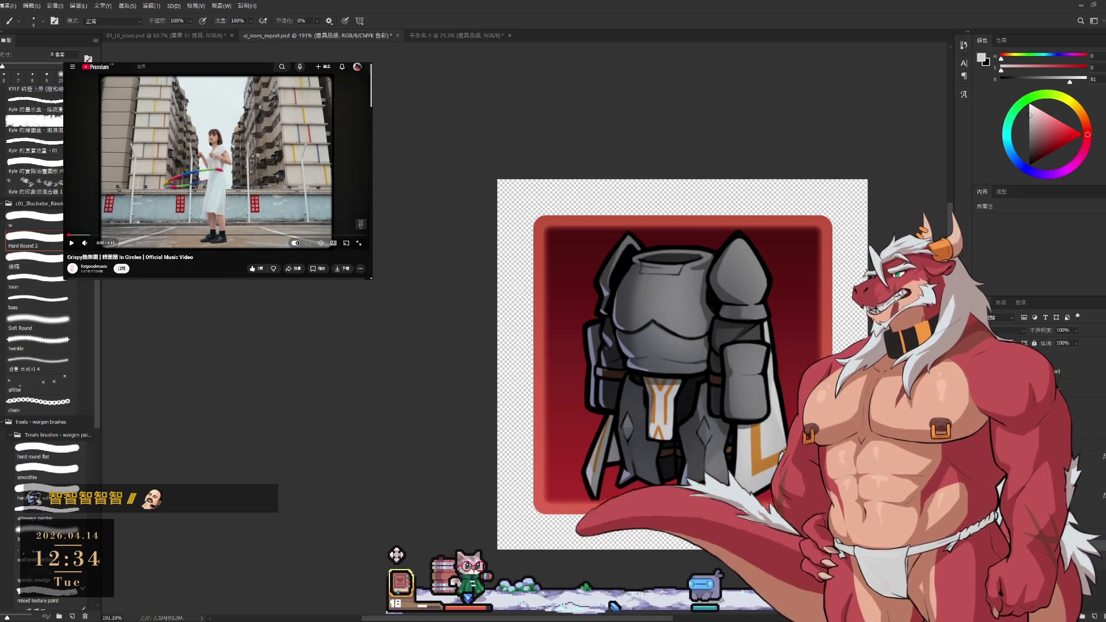
pyautogui.scroll(-3, 168, 164)
pyautogui.scroll(3, 168, 164)
pyautogui.scroll(-4, 164, 174)
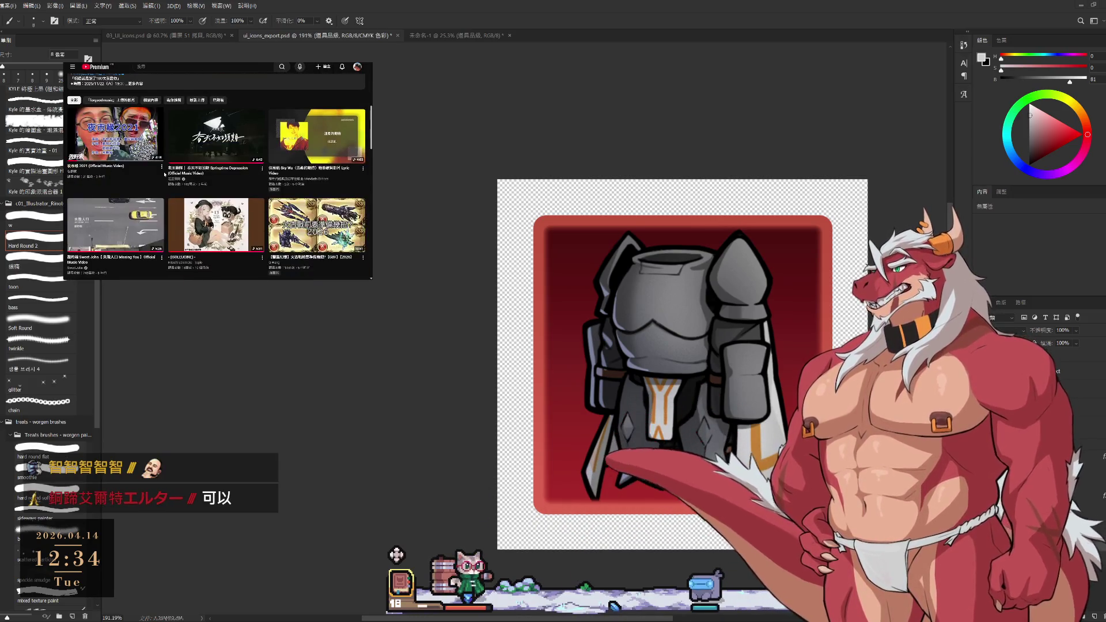
pyautogui.scroll(4, 174, 188)
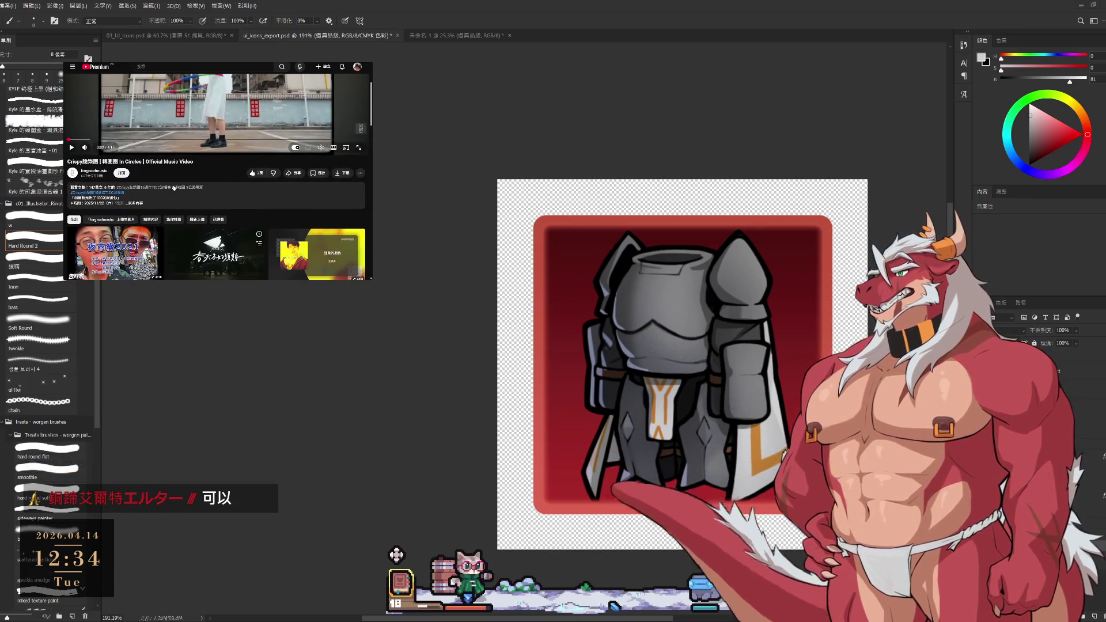
pyautogui.scroll(2, 186, 203)
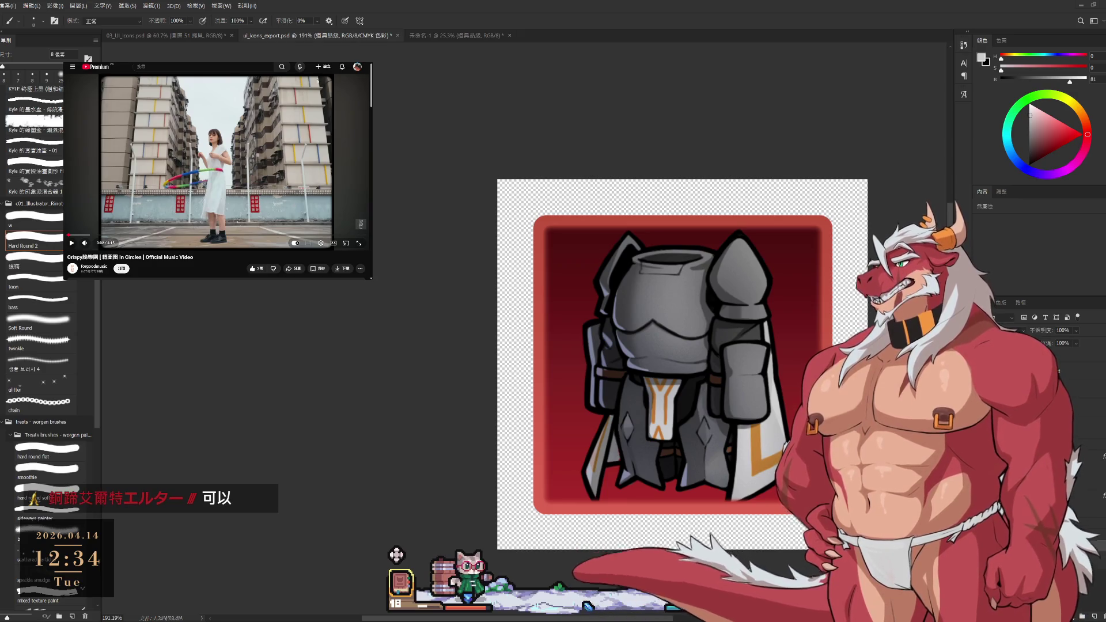
pyautogui.hotkey('alt', 'Tab')
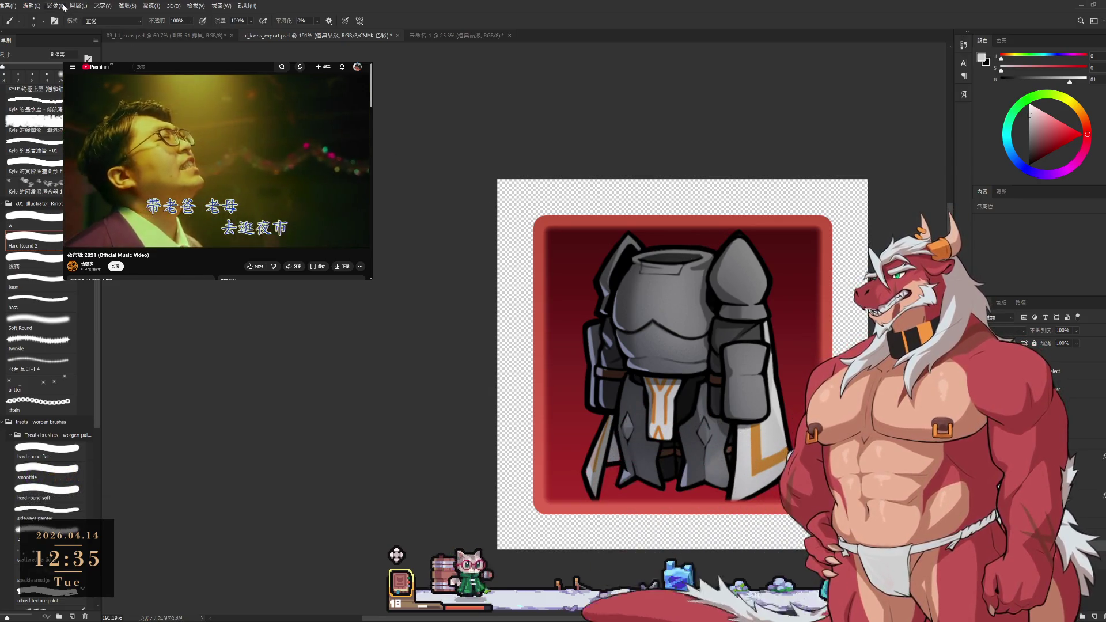
# Zoom in and pan to inspect the downsized armor icon's pixels, then undo the downsizing.
pyautogui.press('h')
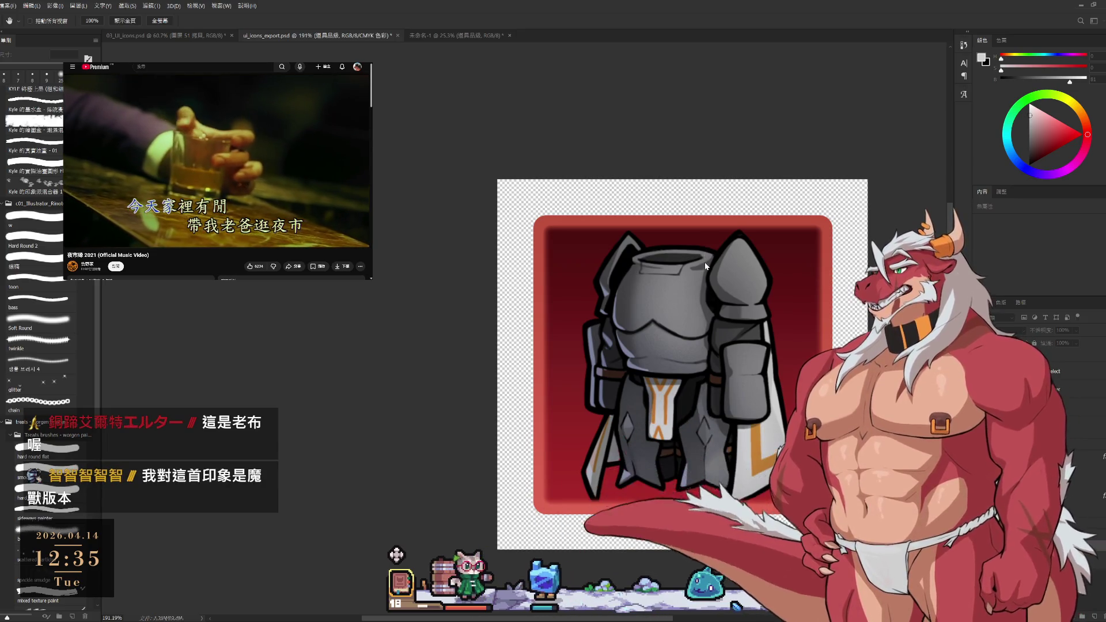
pyautogui.moveTo(656, 310)
pyautogui.mouseDown()
pyautogui.moveTo(576, 242)
pyautogui.moveTo(588, 219)
pyautogui.moveTo(685, 253)
pyautogui.moveTo(721, 289)
pyautogui.moveTo(784, 293)
pyautogui.moveTo(792, 308)
pyautogui.mouseUp()
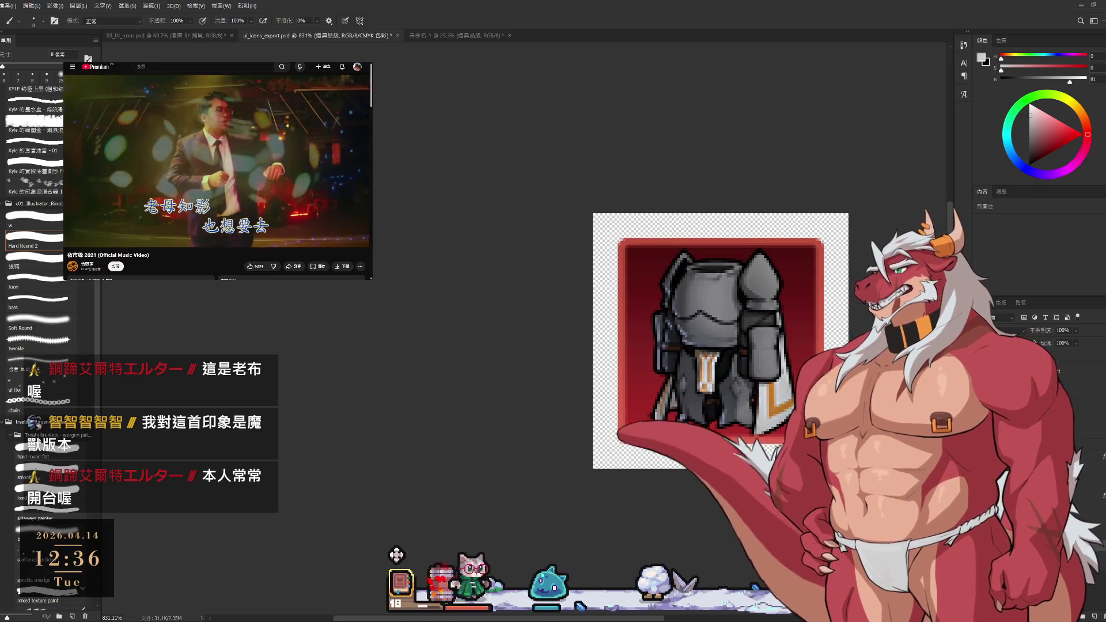
pyautogui.scroll(-1, 768, 351)
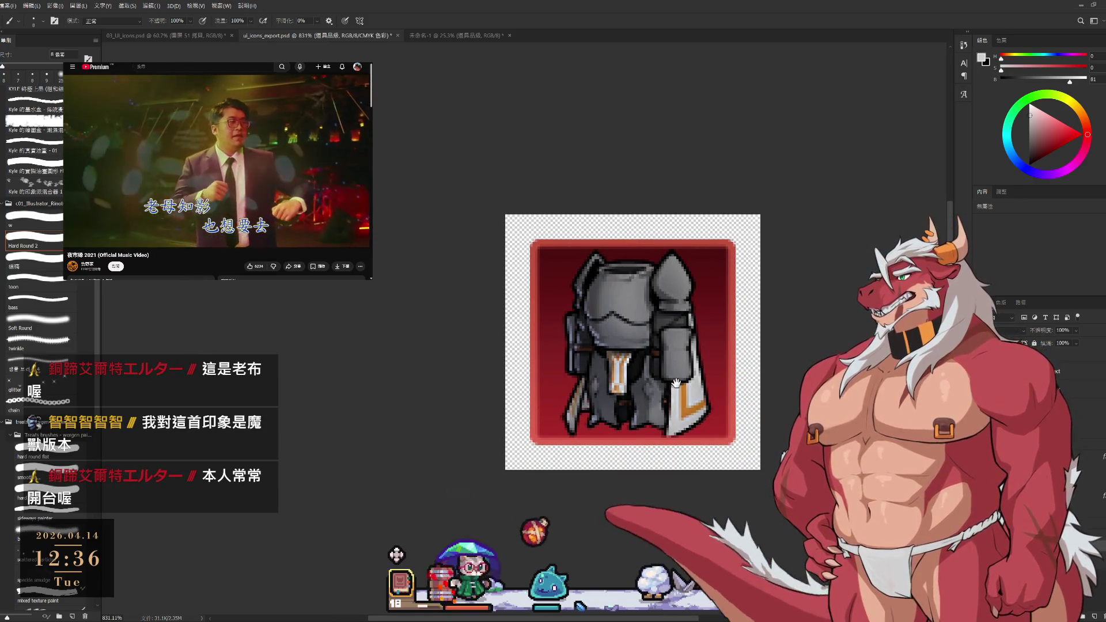
pyautogui.scroll(-1, 768, 351)
pyautogui.moveTo(768, 351); pyautogui.dragTo(816, 386)
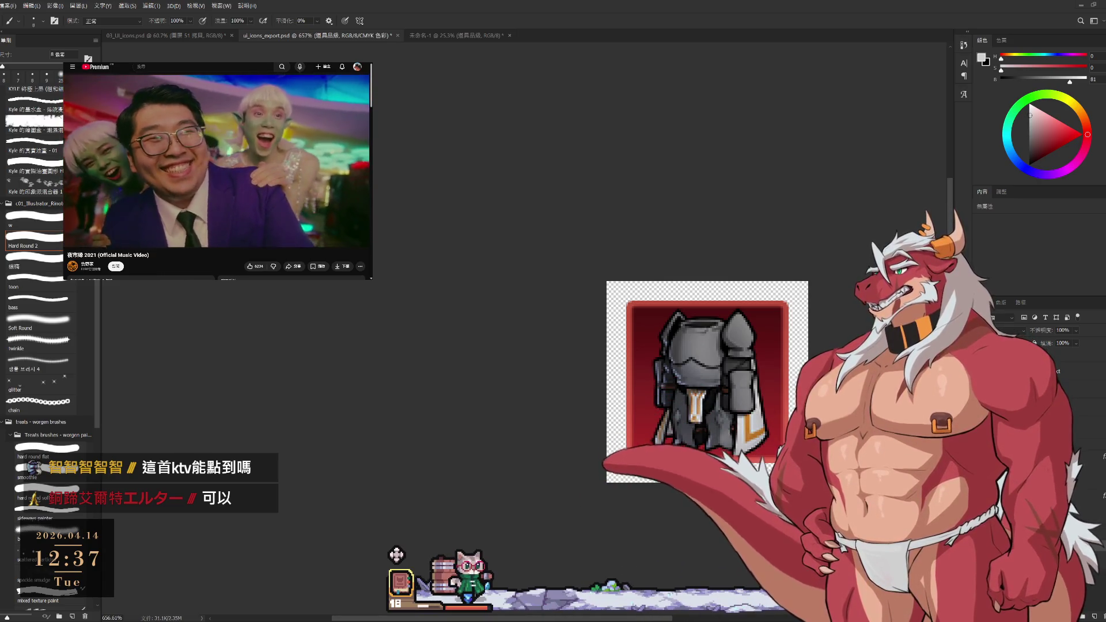
pyautogui.hotkey('ctrl', 'z')
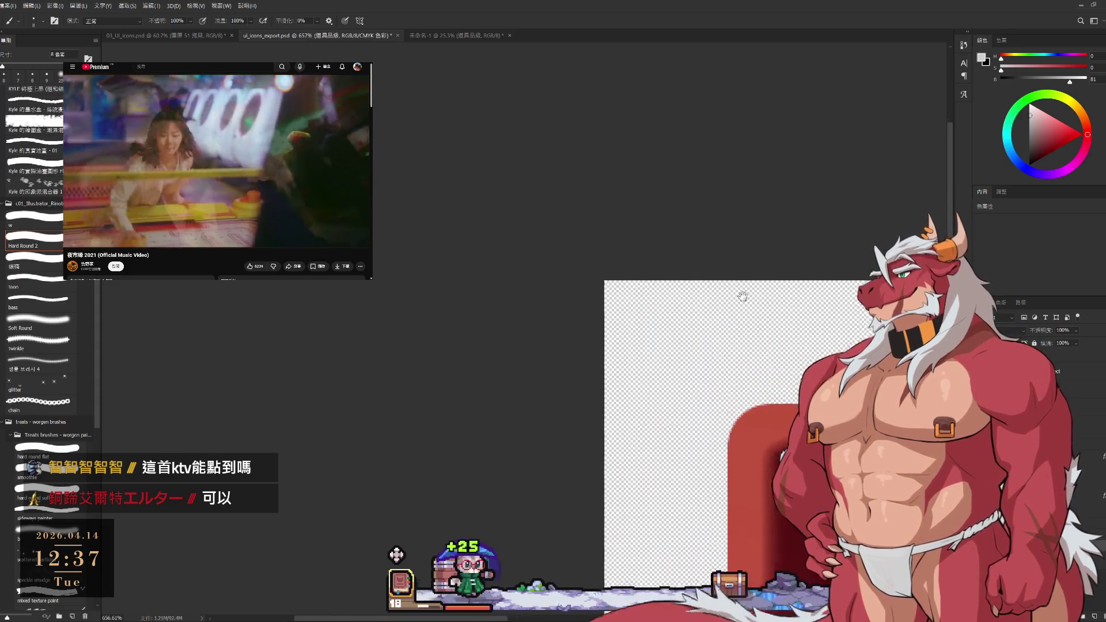
# Zoom out and pan so the whole full-resolution armor icon is in view.
pyautogui.scroll(-5, 561, 193)
pyautogui.scroll(3, 688, 297)
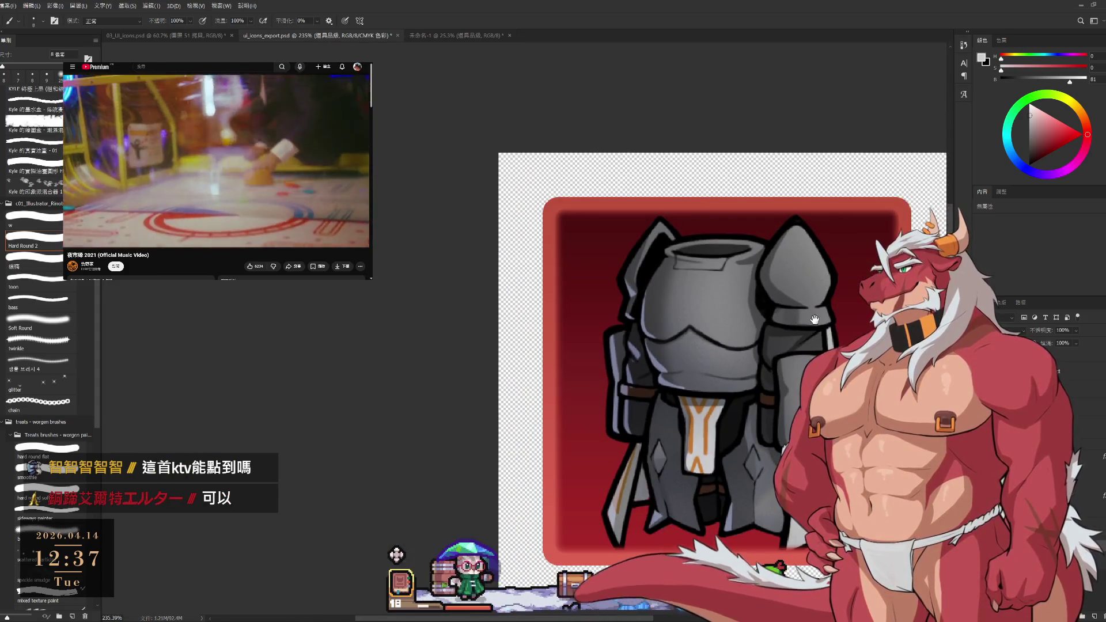
pyautogui.moveTo(814, 320); pyautogui.dragTo(733, 295)
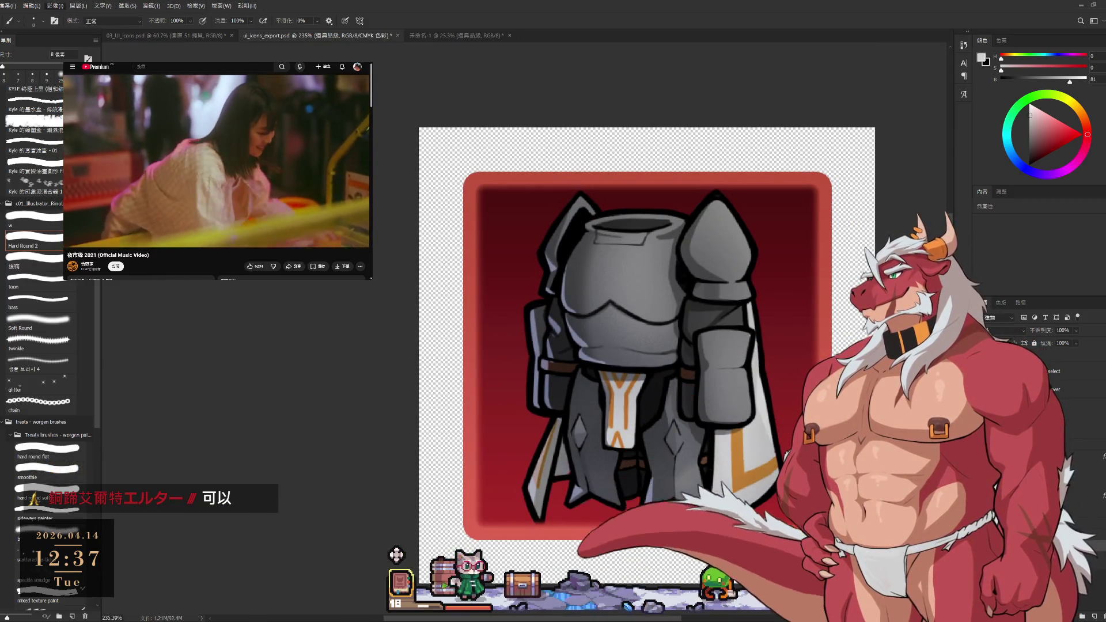
pyautogui.press('h')
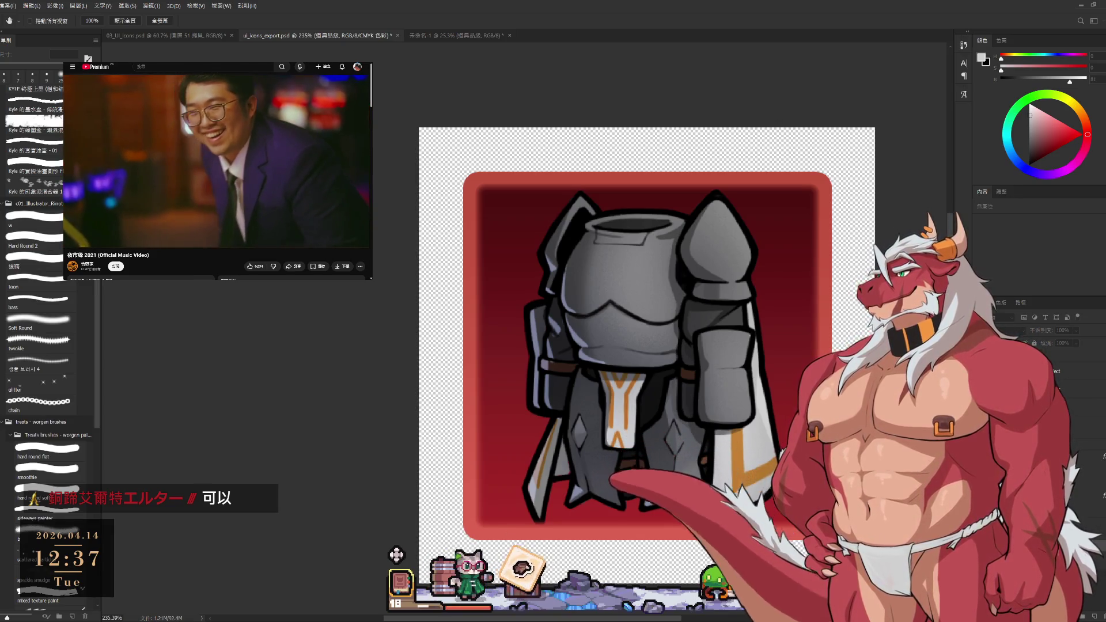
pyautogui.press('b')
pyautogui.hotkey('ctrl', '-')
pyautogui.hotkey('ctrl', '-')
pyautogui.scroll(5, 536, 222)
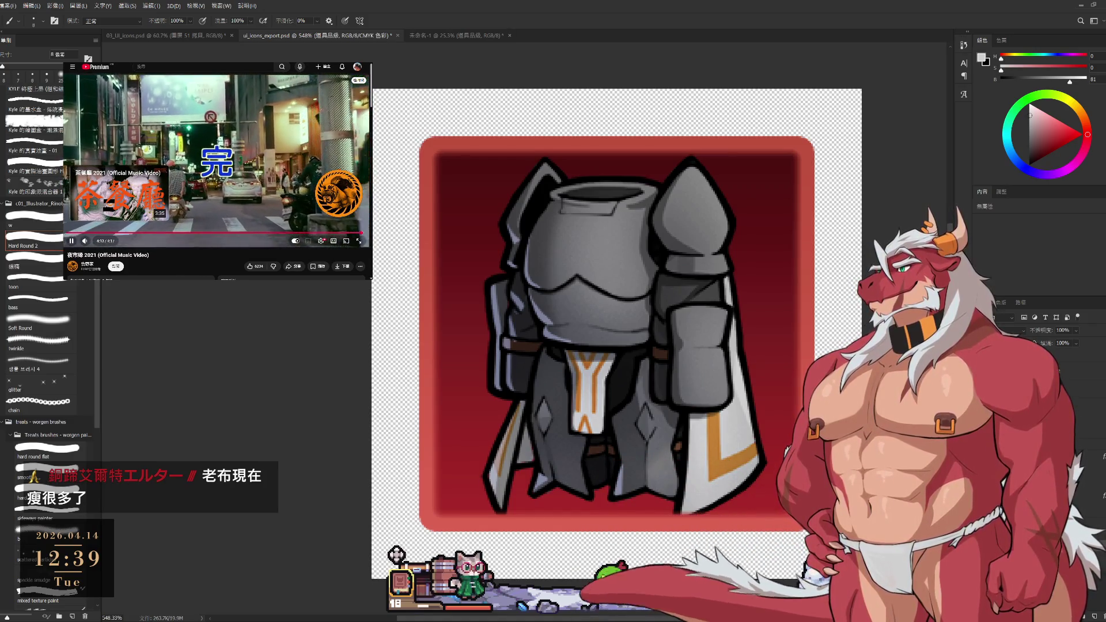
pyautogui.scroll(-3, 185, 220)
pyautogui.scroll(-6, 186, 221)
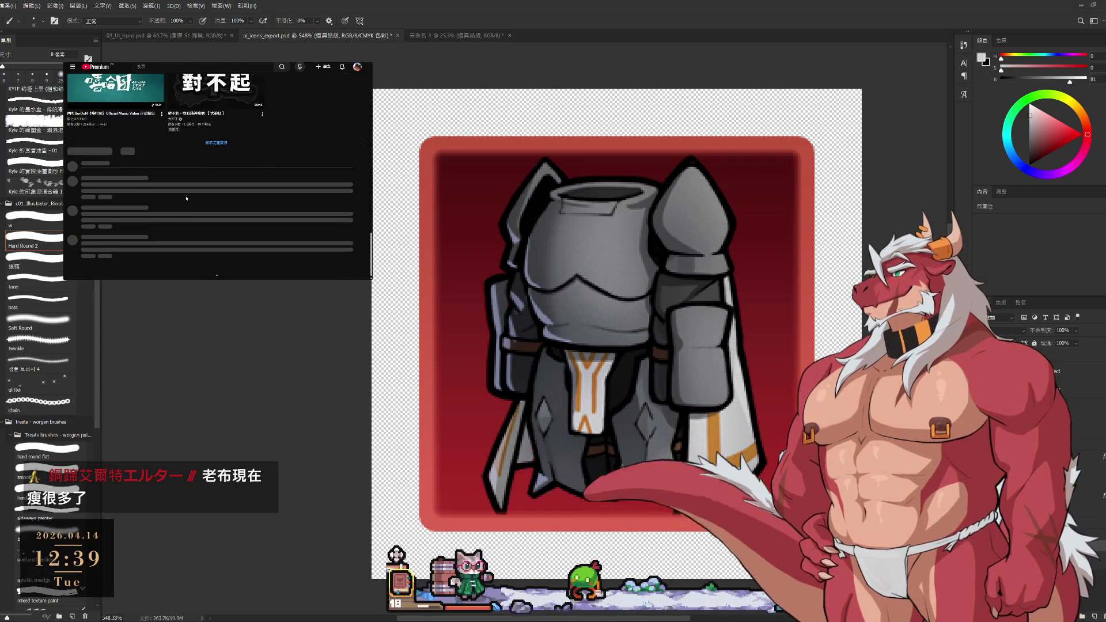
pyautogui.scroll(-2, 186, 199)
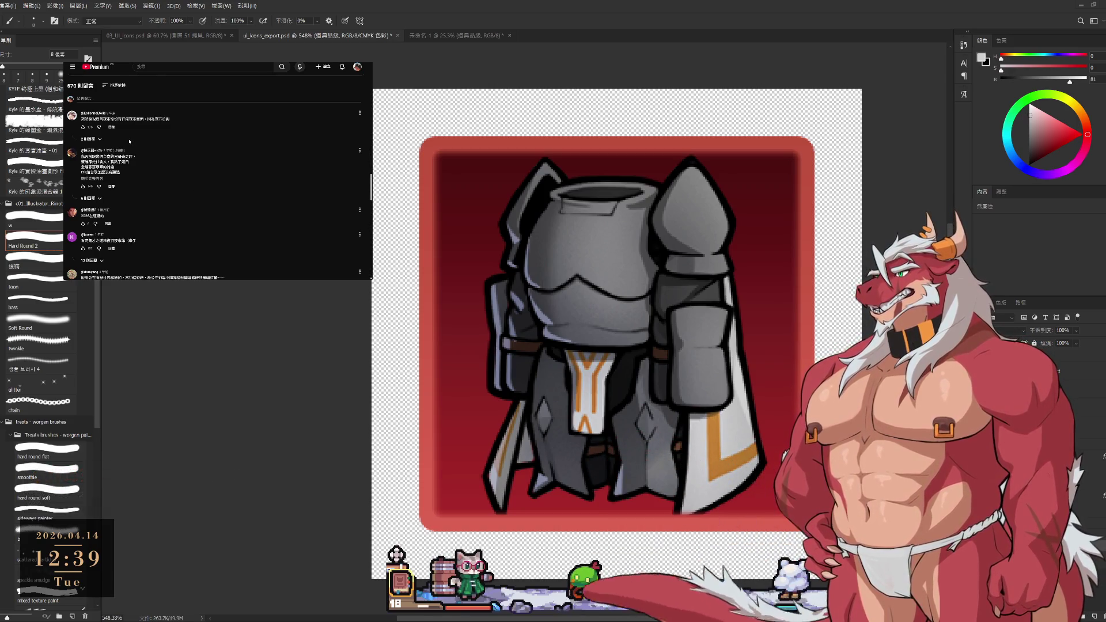
pyautogui.click(92, 139)
pyautogui.scroll(-1, 155, 144)
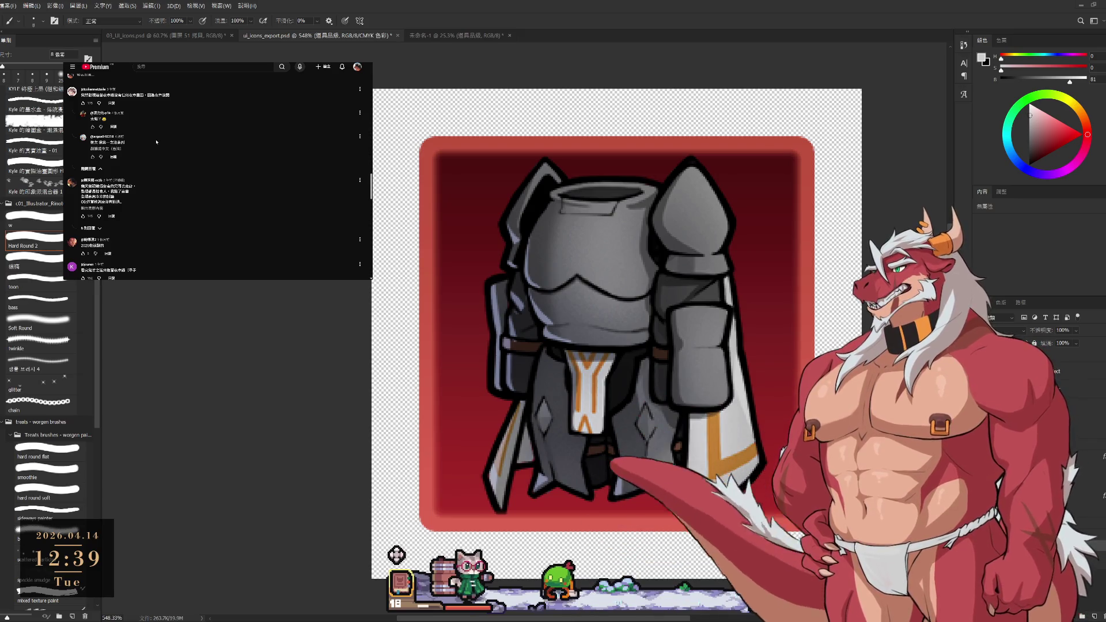
pyautogui.scroll(-1, 154, 156)
pyautogui.scroll(-2, 153, 167)
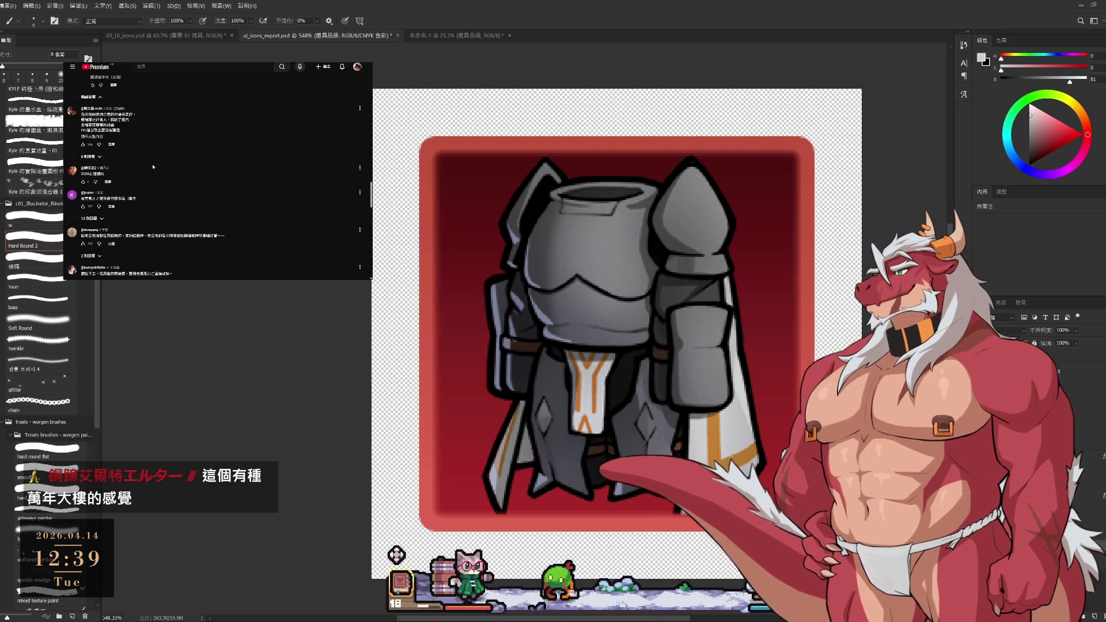
pyautogui.scroll(-1, 153, 166)
pyautogui.scroll(-1, 153, 167)
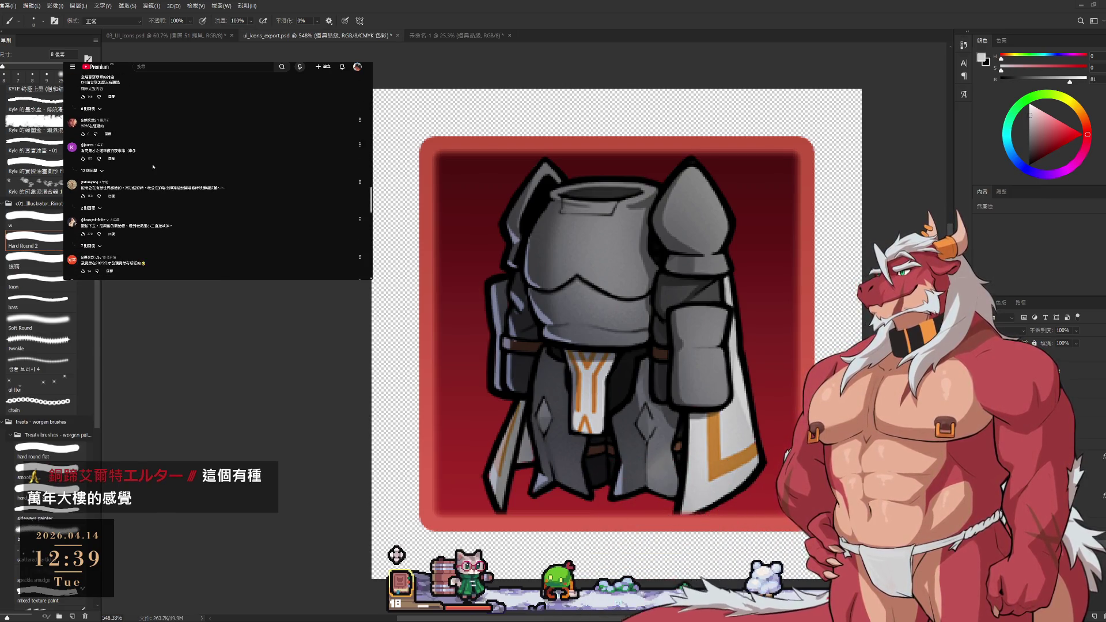
pyautogui.scroll(-1, 153, 167)
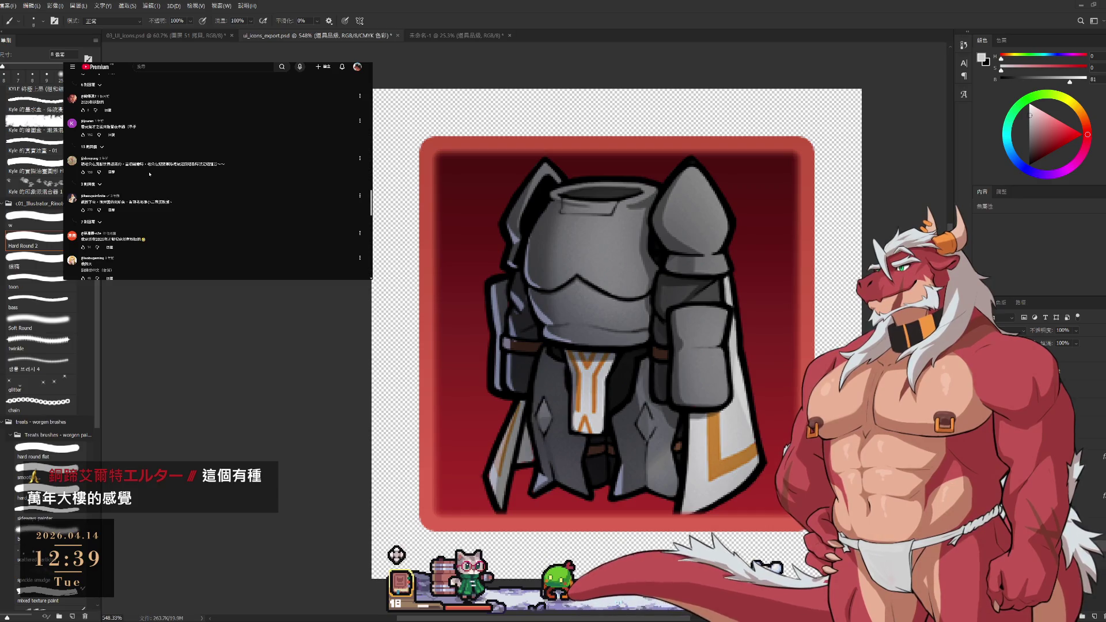
pyautogui.scroll(-4, 150, 173)
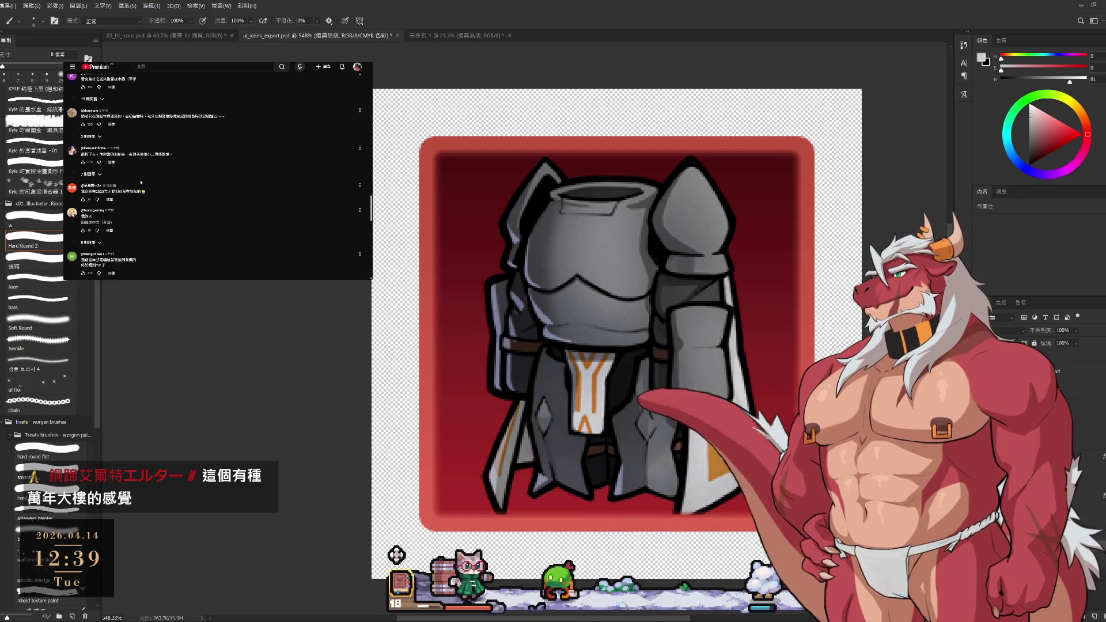
pyautogui.scroll(-3, 140, 181)
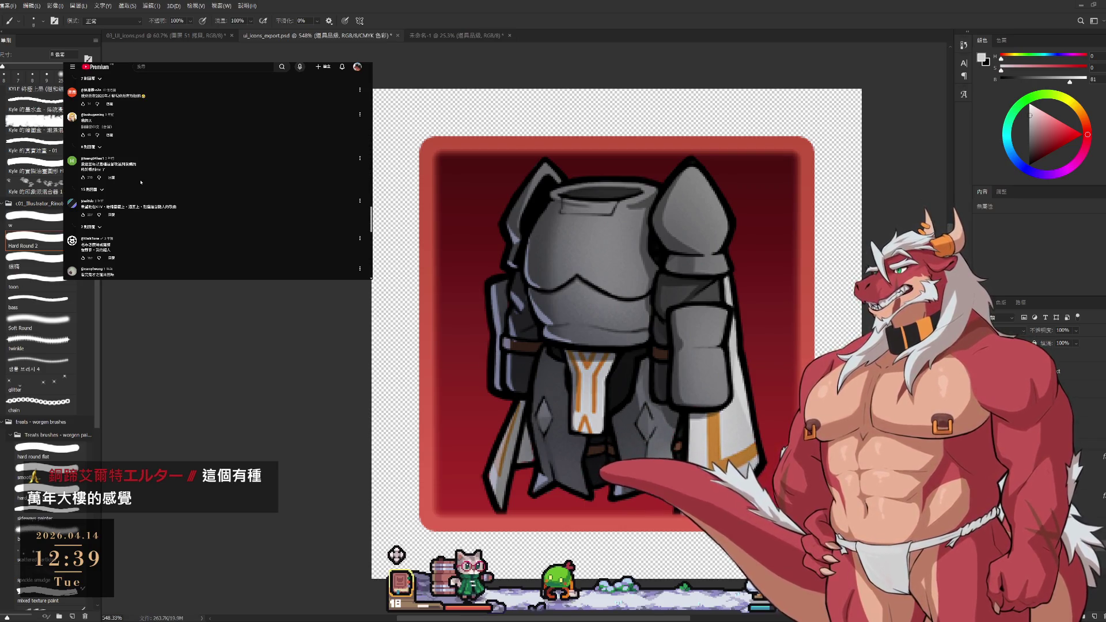
pyautogui.scroll(-1, 141, 182)
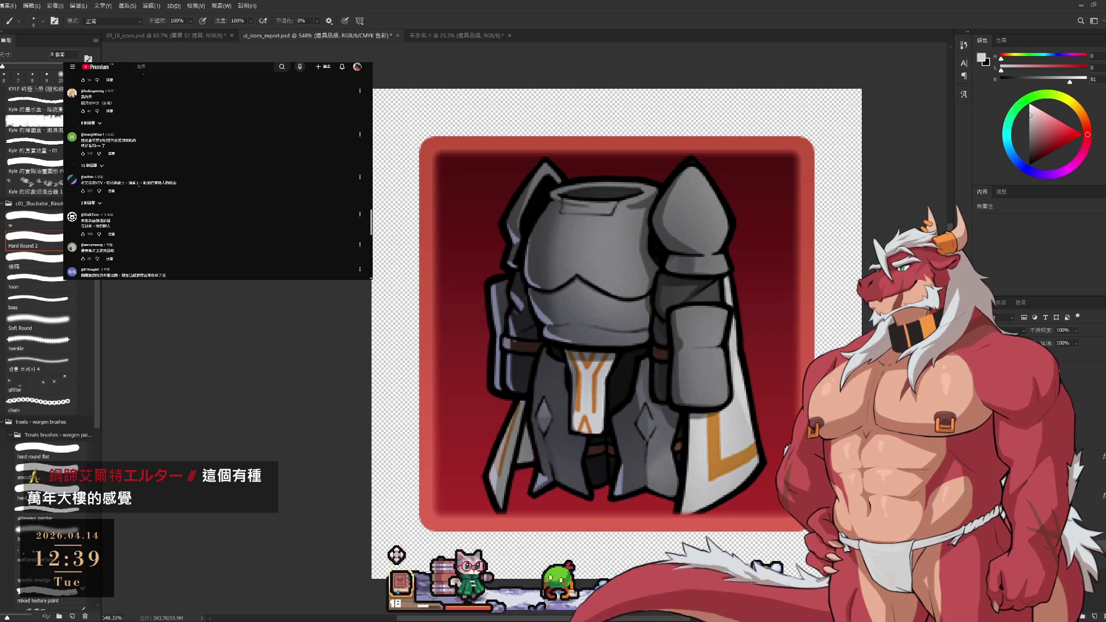
pyautogui.scroll(-1, 139, 183)
pyautogui.scroll(-1, 139, 185)
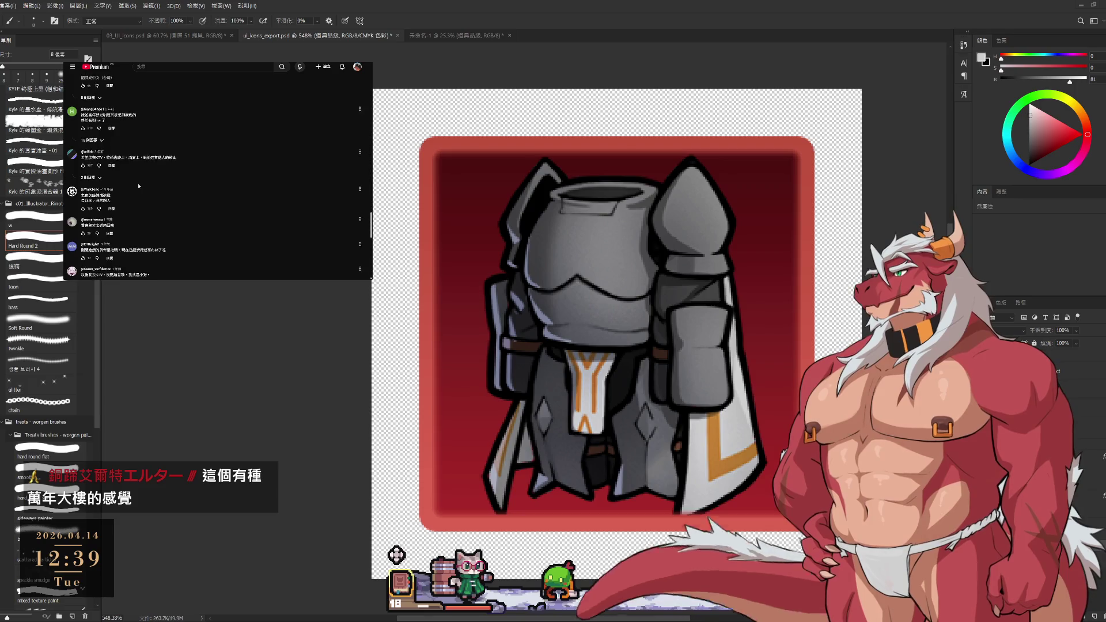
pyautogui.scroll(-1, 139, 185)
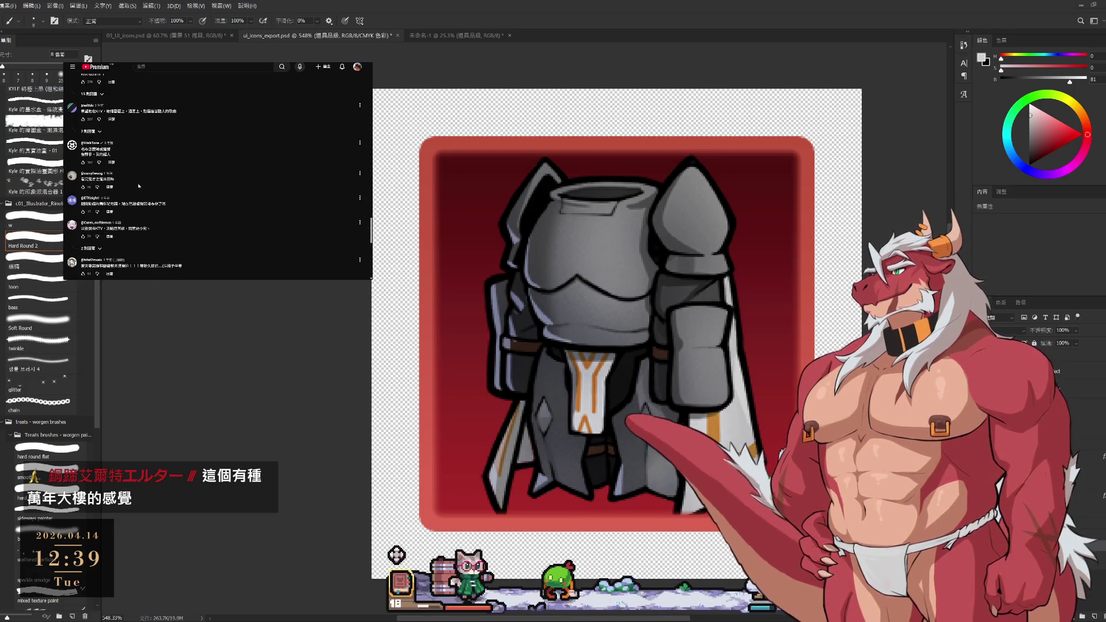
pyautogui.scroll(-1, 139, 186)
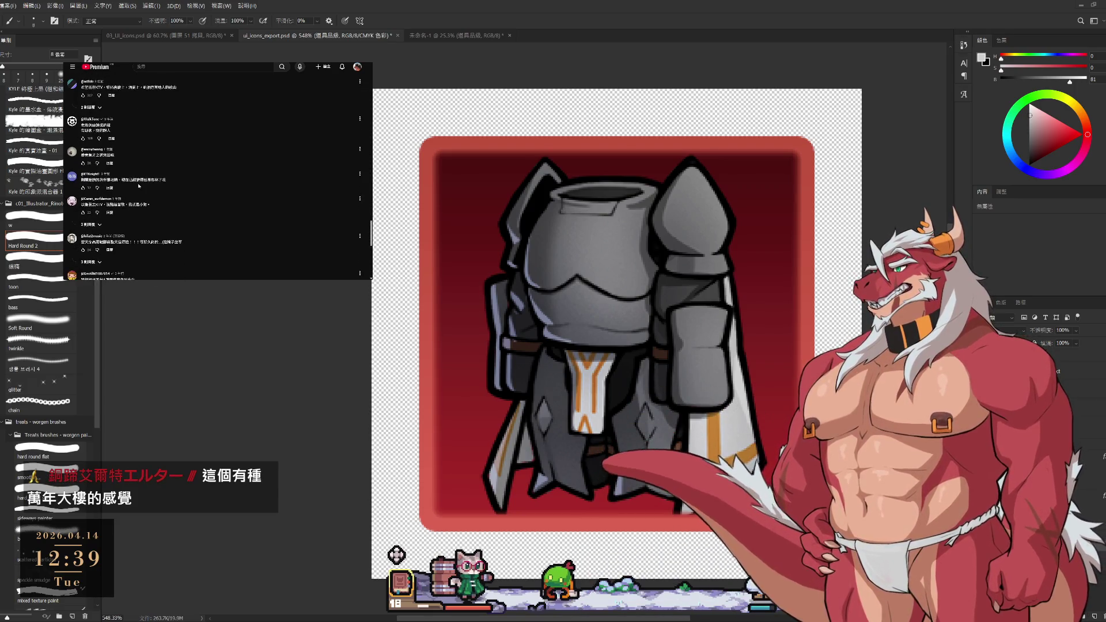
pyautogui.scroll(-3, 139, 185)
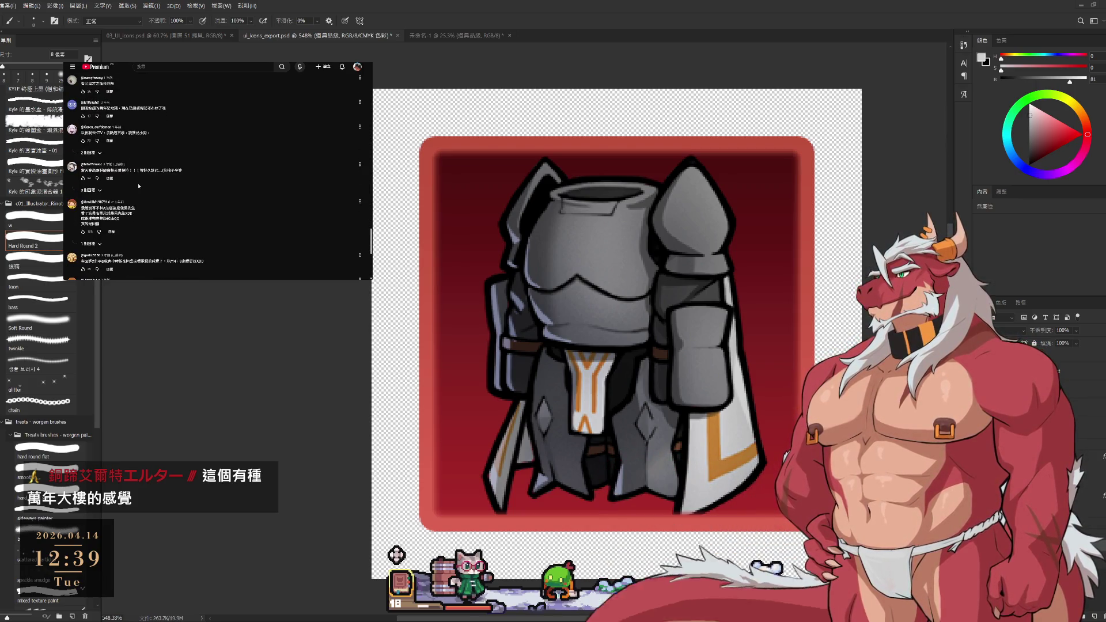
pyautogui.scroll(-3, 139, 186)
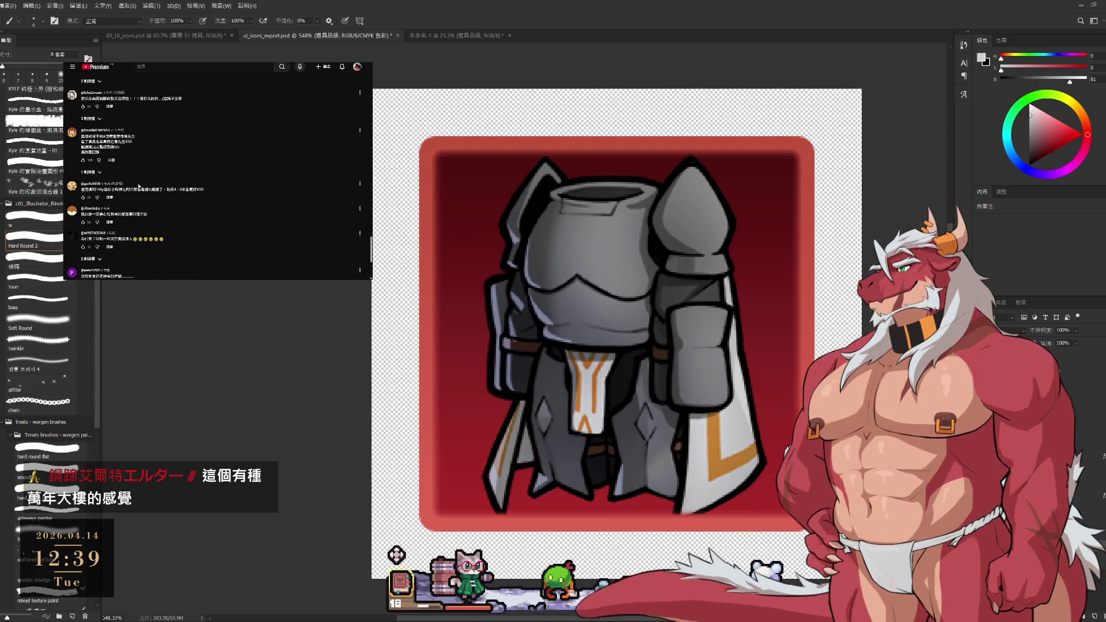
pyautogui.scroll(-2, 138, 185)
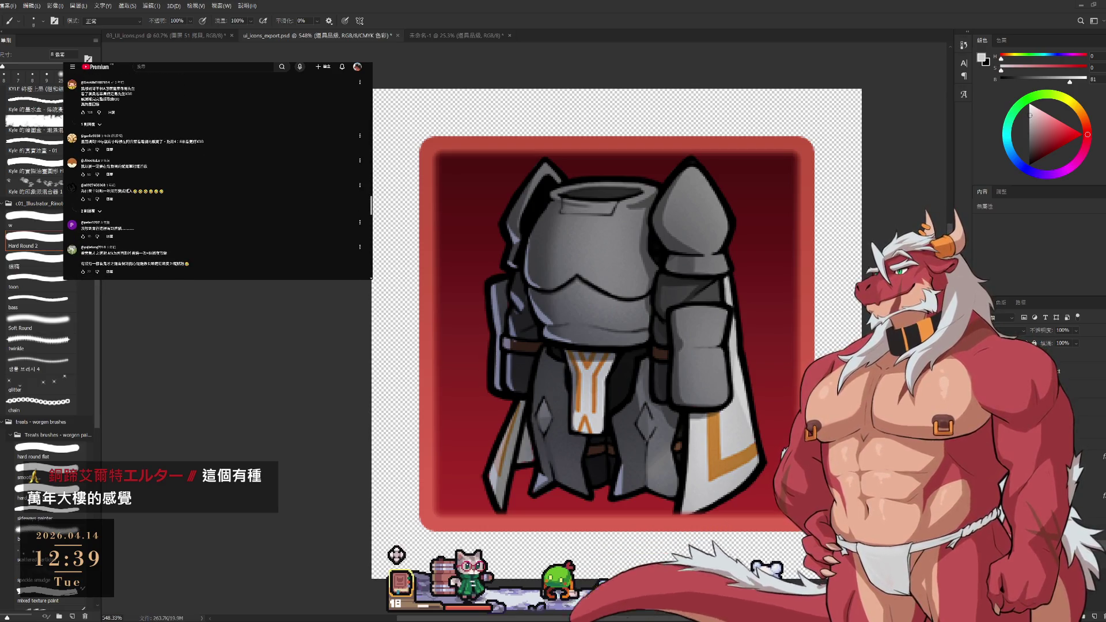
pyautogui.click(89, 211)
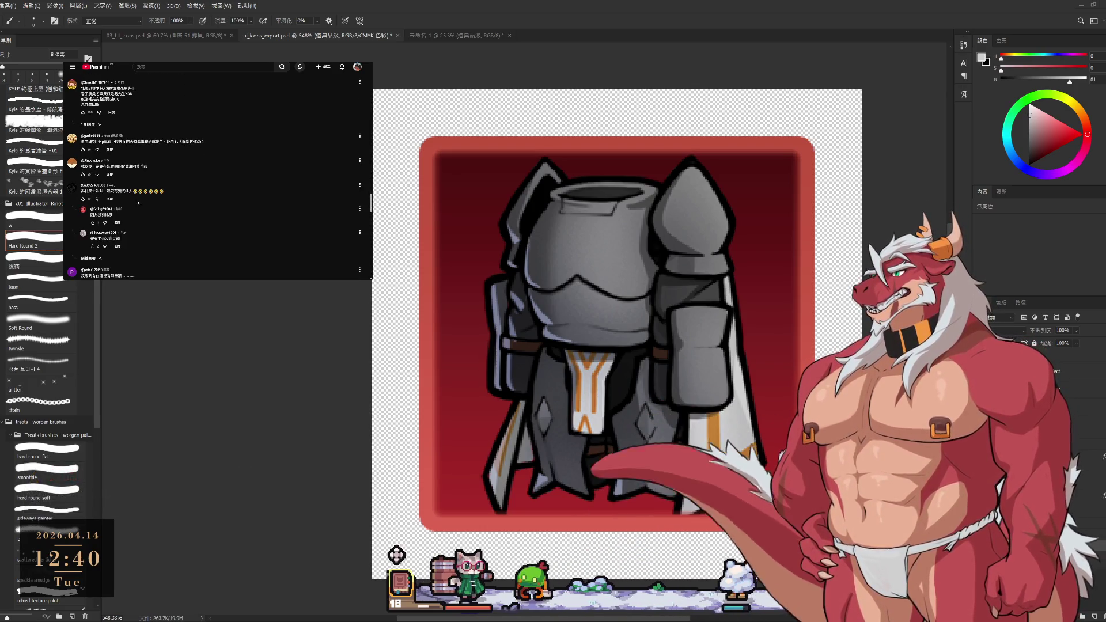
pyautogui.scroll(-2, 133, 192)
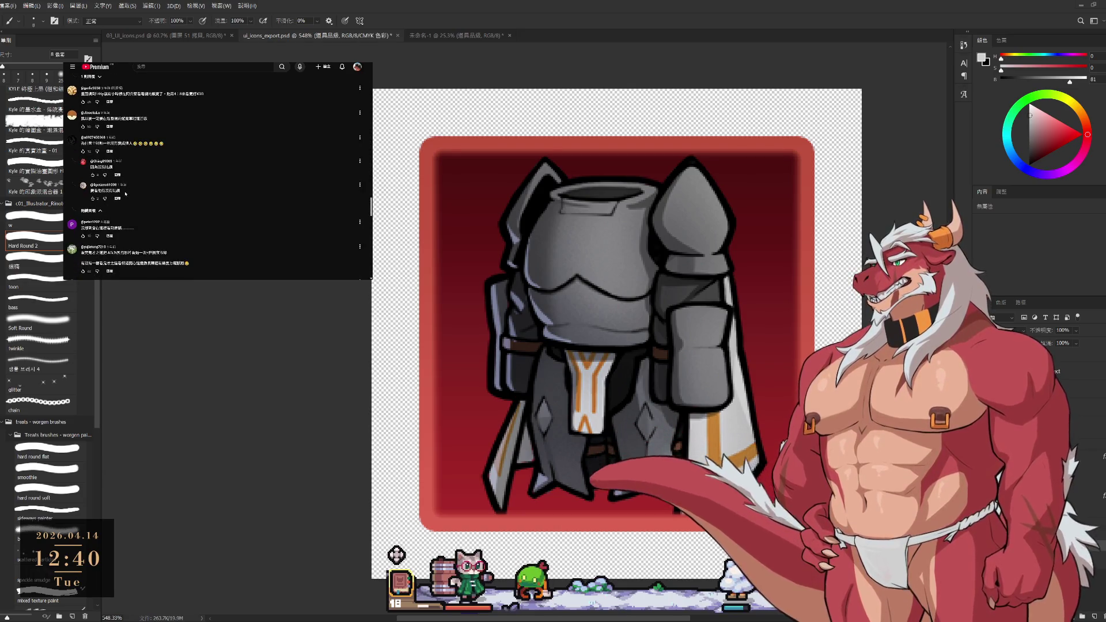
pyautogui.scroll(-3, 133, 192)
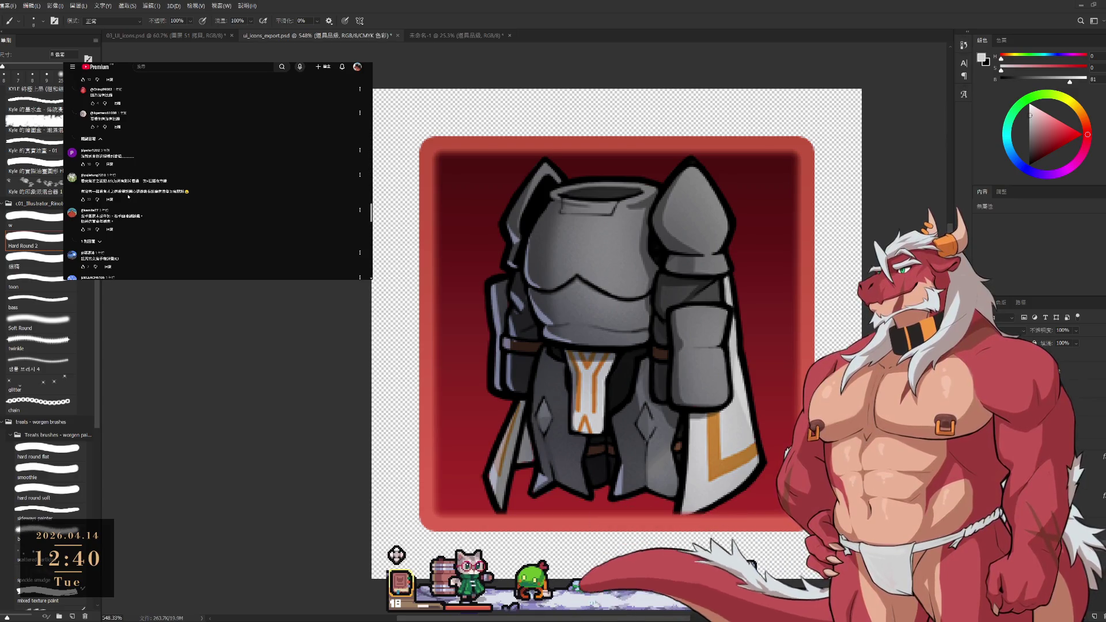
pyautogui.scroll(-3, 128, 196)
pyautogui.scroll(-5, 128, 197)
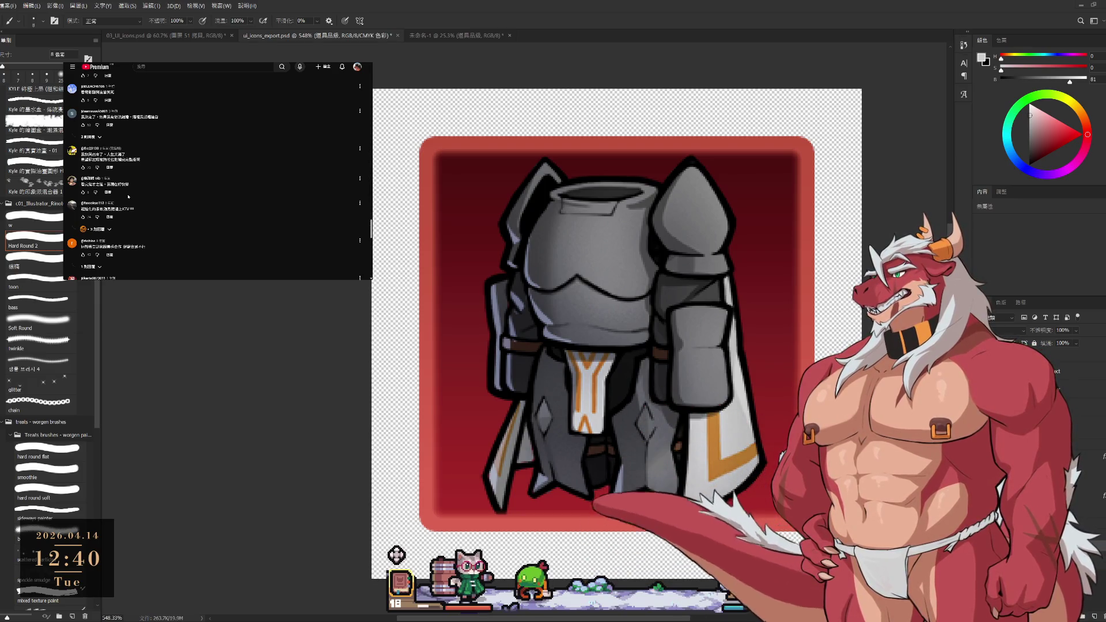
pyautogui.scroll(-1, 128, 196)
pyautogui.scroll(-3, 129, 197)
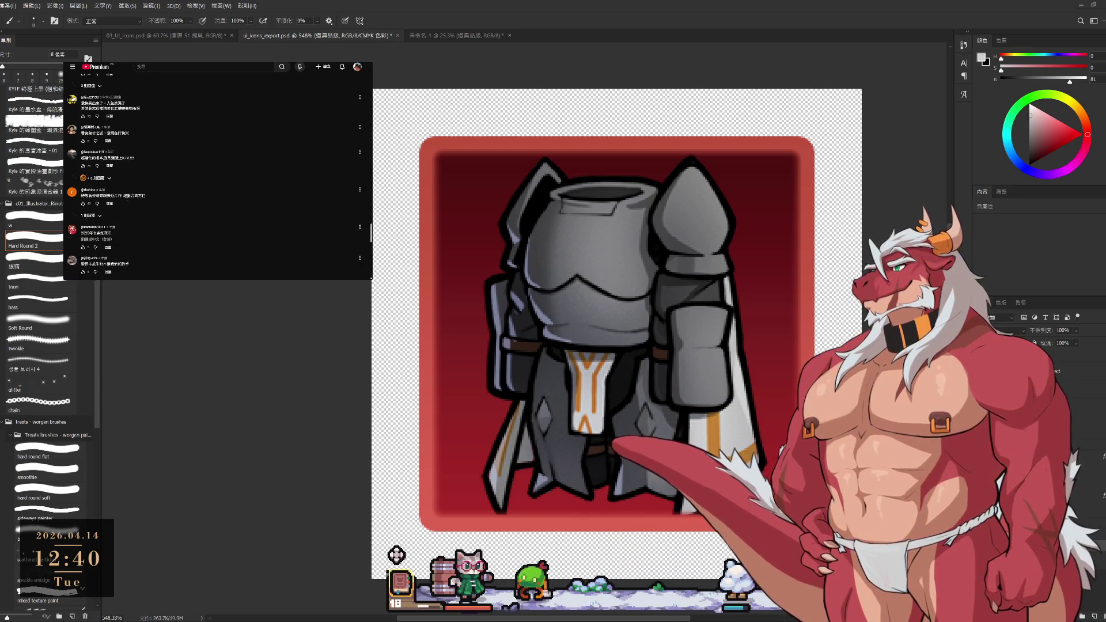
pyautogui.click(91, 194)
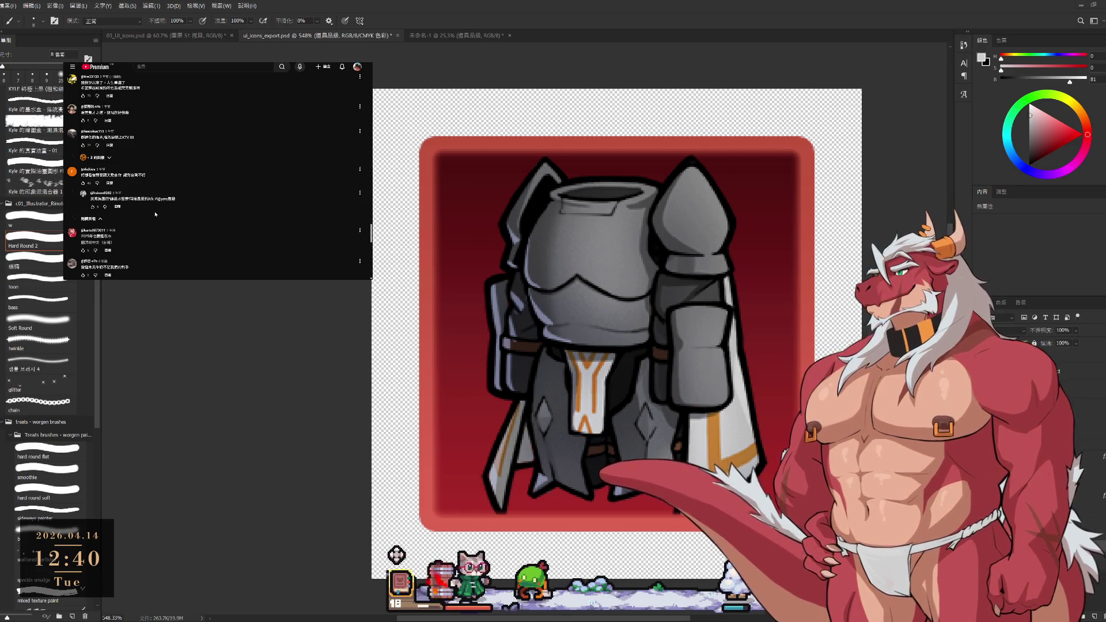
pyautogui.scroll(-6, 155, 214)
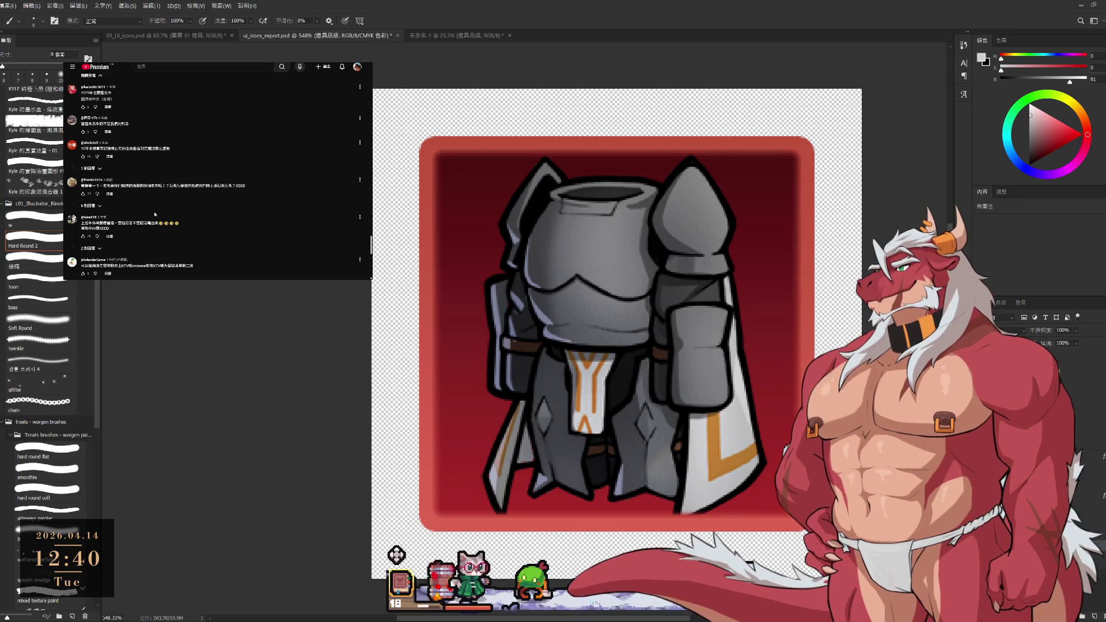
pyautogui.click(89, 206)
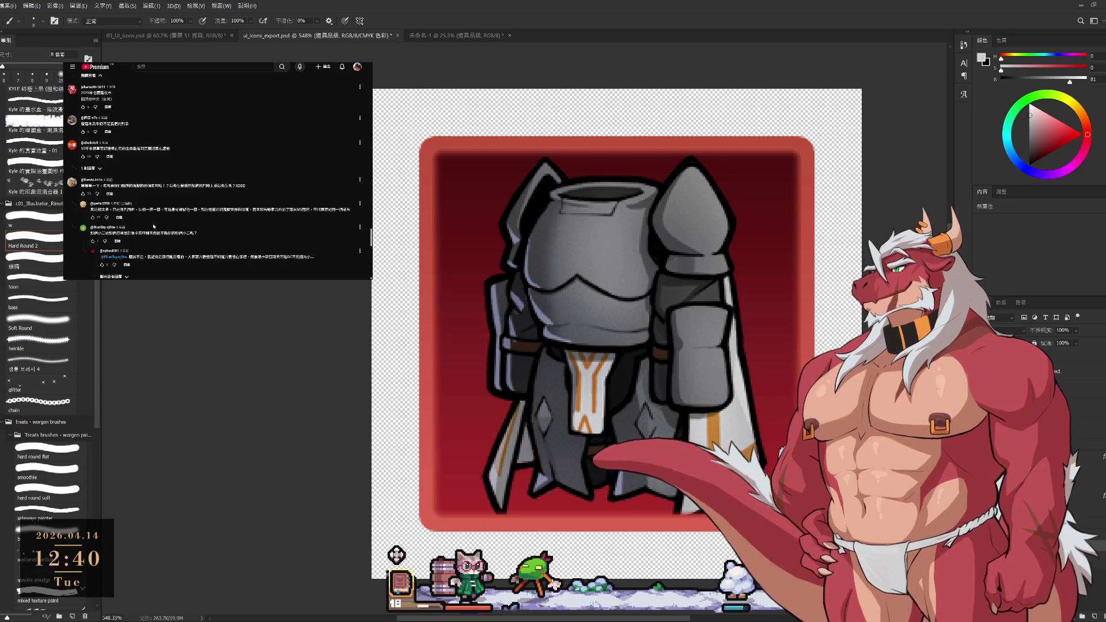
pyautogui.scroll(-2, 153, 210)
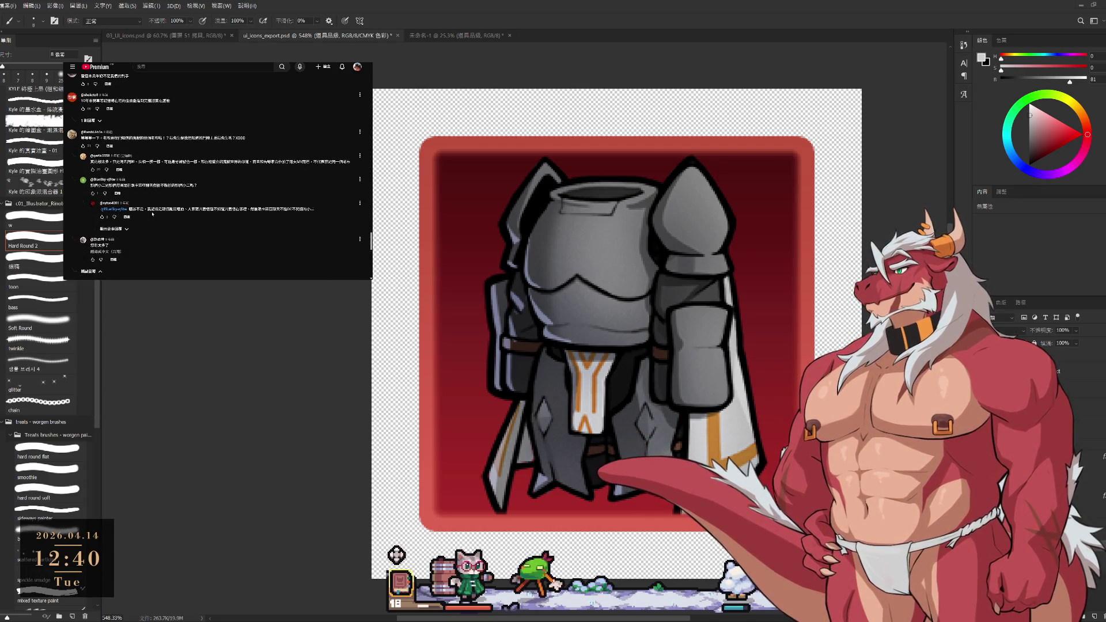
pyautogui.scroll(-3, 153, 213)
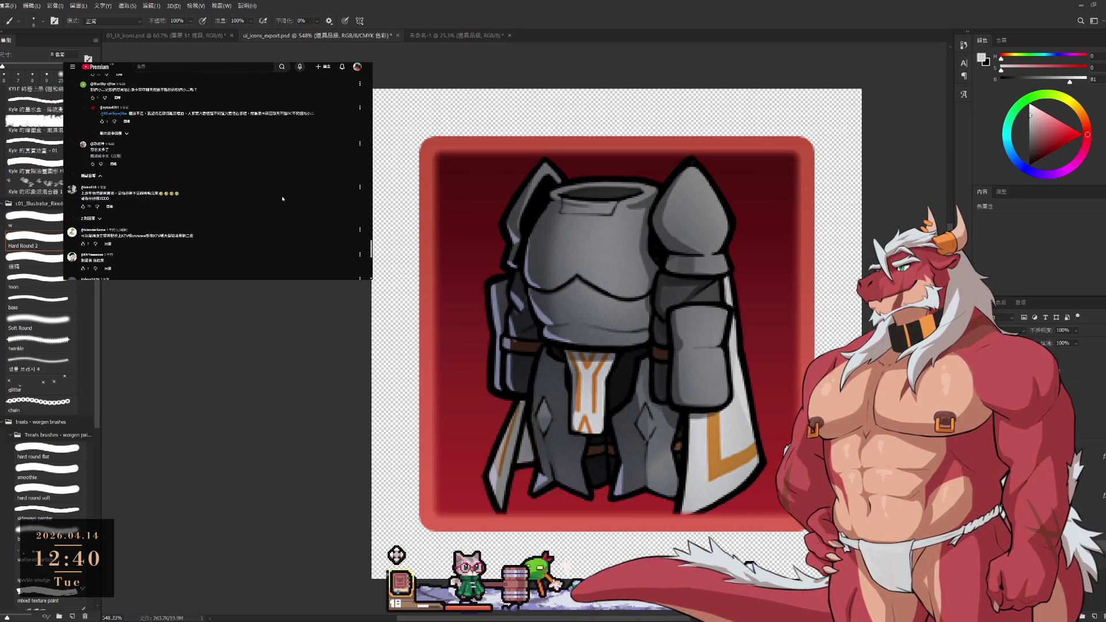
pyautogui.scroll(-2, 157, 214)
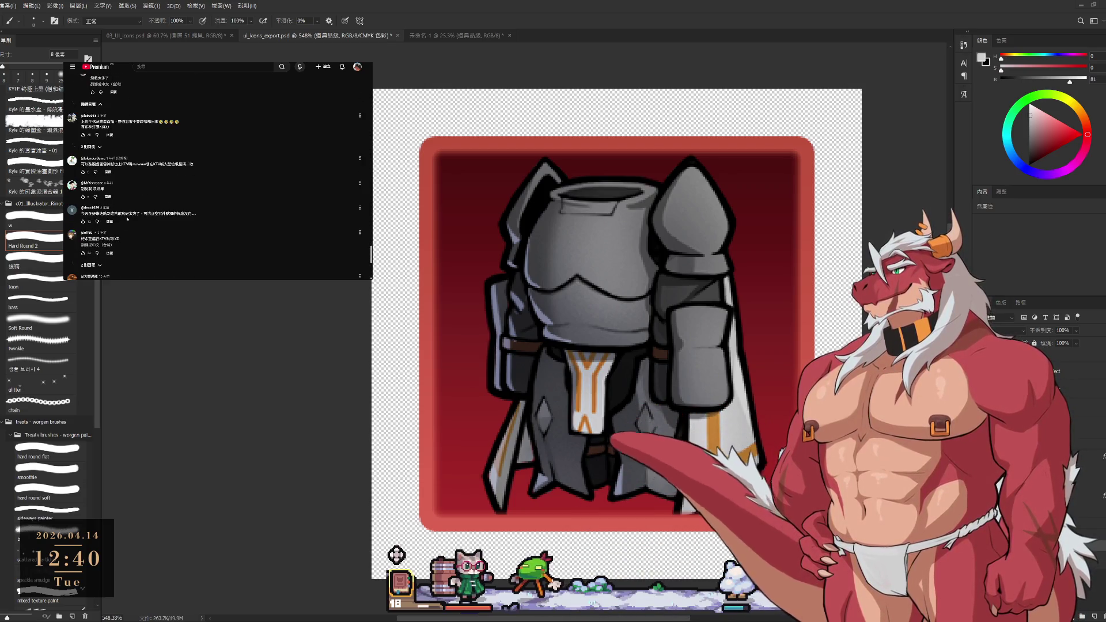
pyautogui.moveTo(108, 214); pyautogui.dragTo(131, 214)
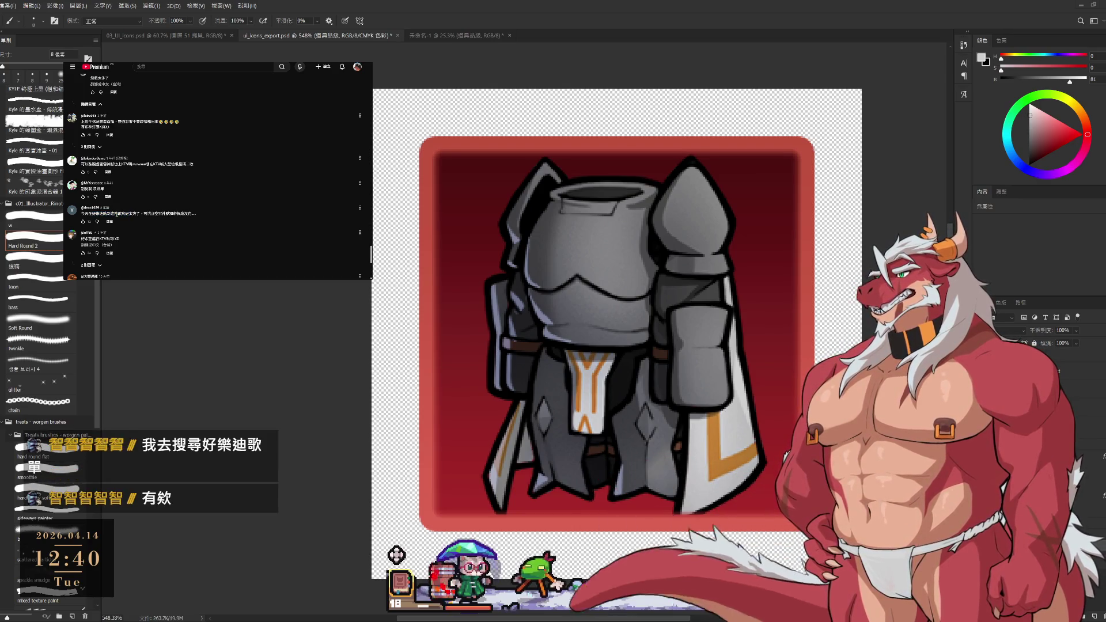
pyautogui.moveTo(81, 214); pyautogui.dragTo(115, 214)
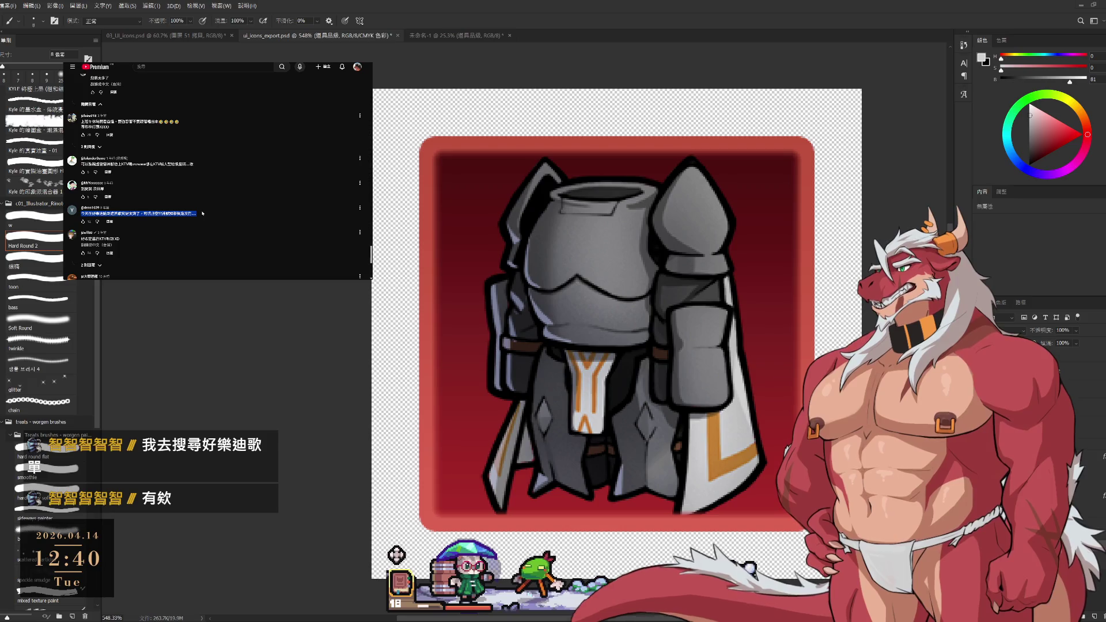
pyautogui.click(144, 214)
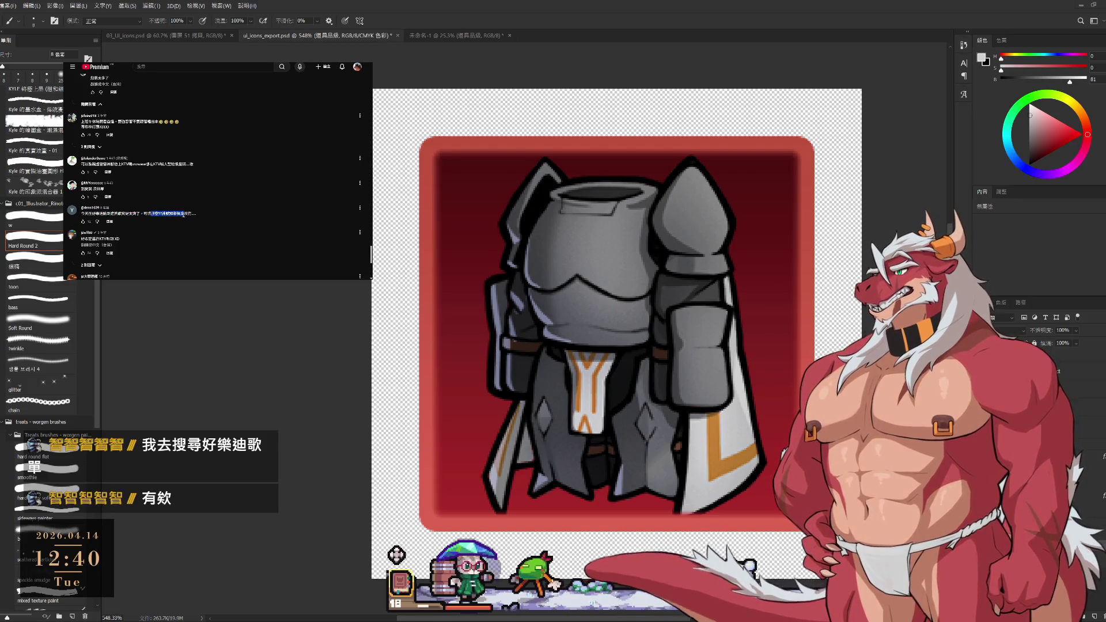
pyautogui.scroll(-1, 128, 212)
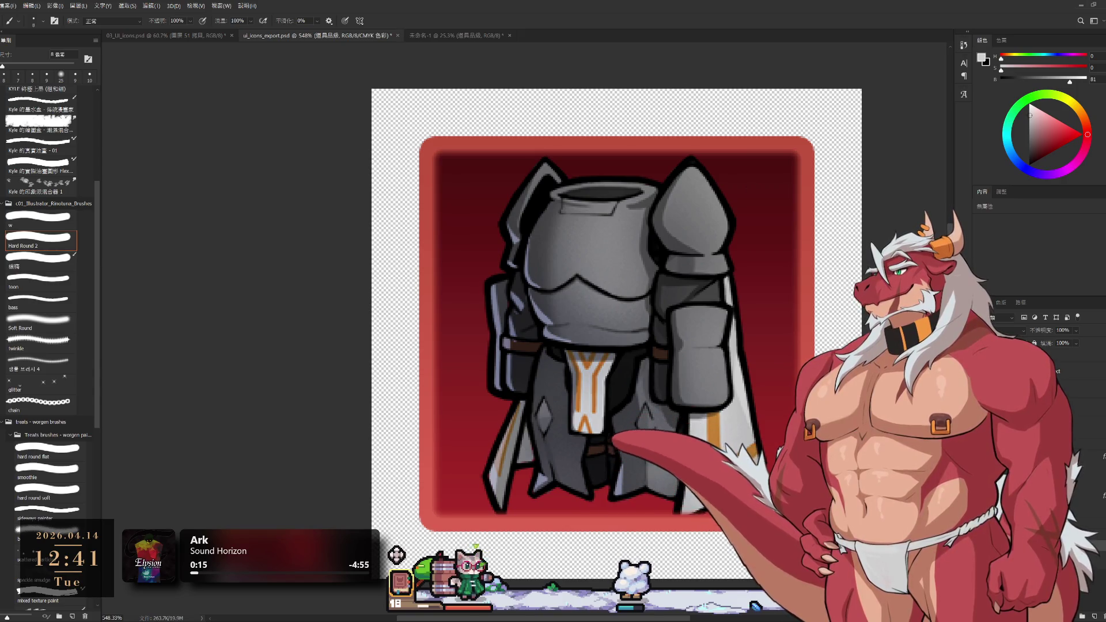
# Compare the armor with and without its red background, leaving the background hidden.
pyautogui.scroll(-3, 832, 461)
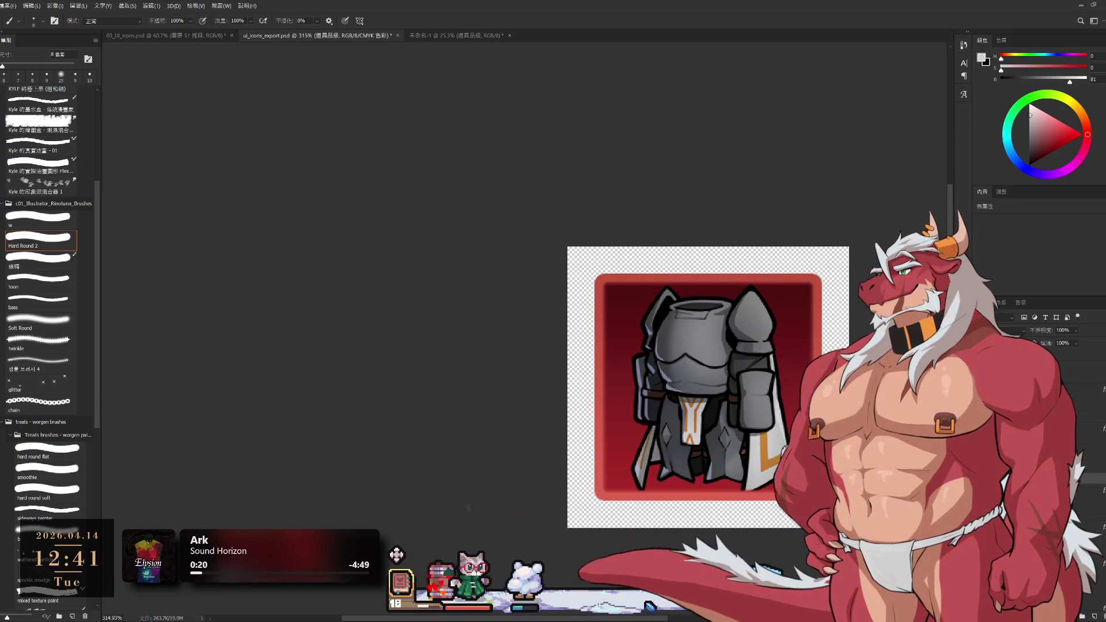
pyautogui.hotkey('ctrl', ',')
pyautogui.hotkey('ctrl', ',')
pyautogui.hotkey('ctrl', ',')
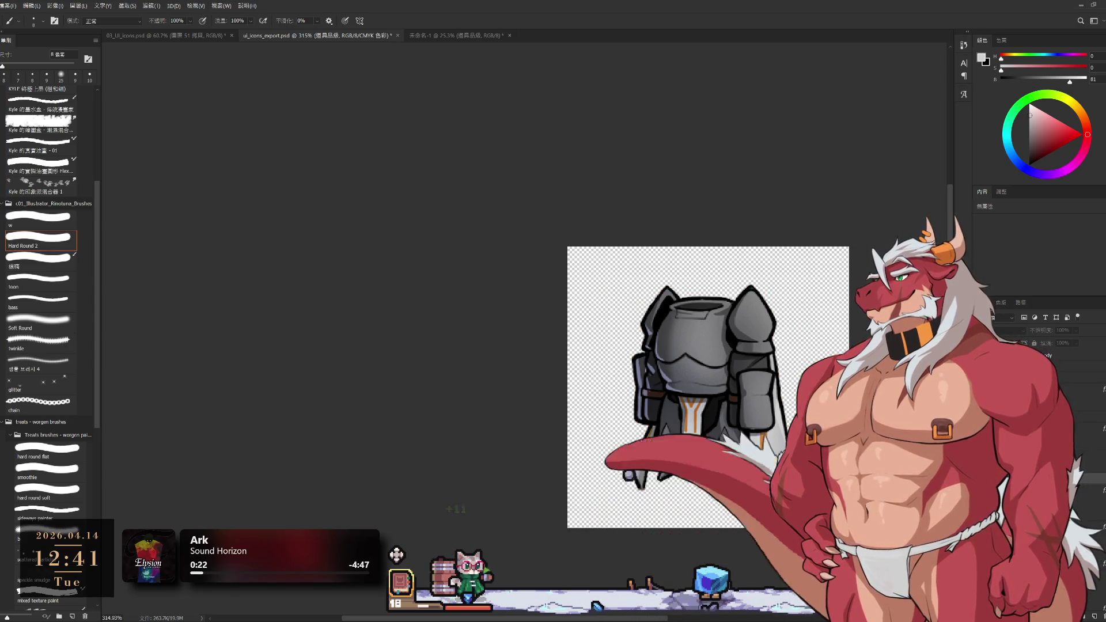
pyautogui.hotkey('ctrl', ',')
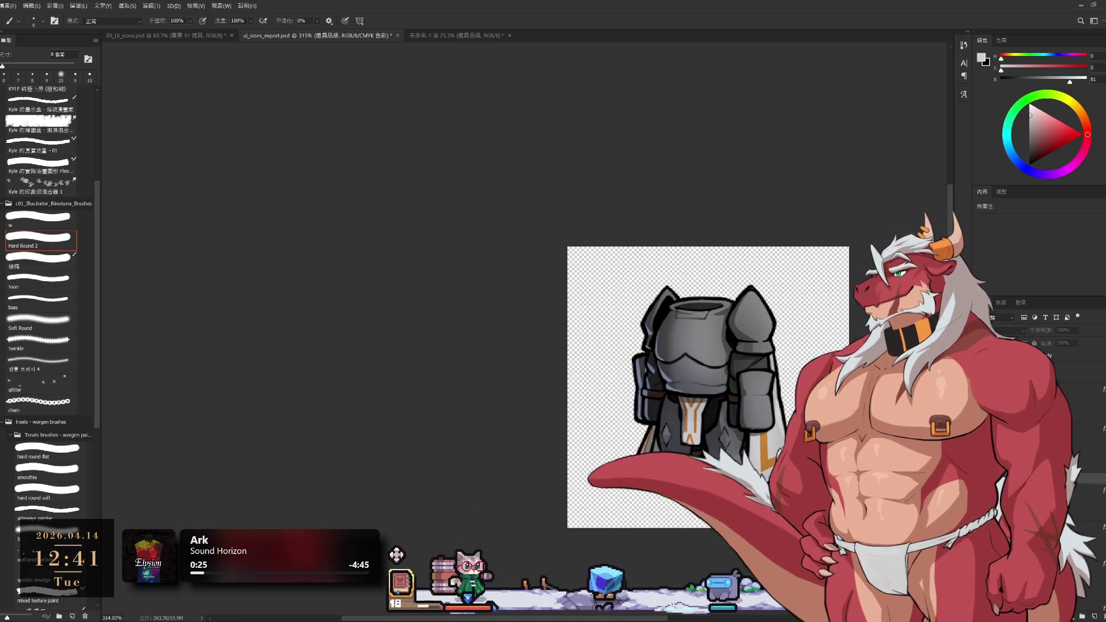
pyautogui.scroll(5, 682, 464)
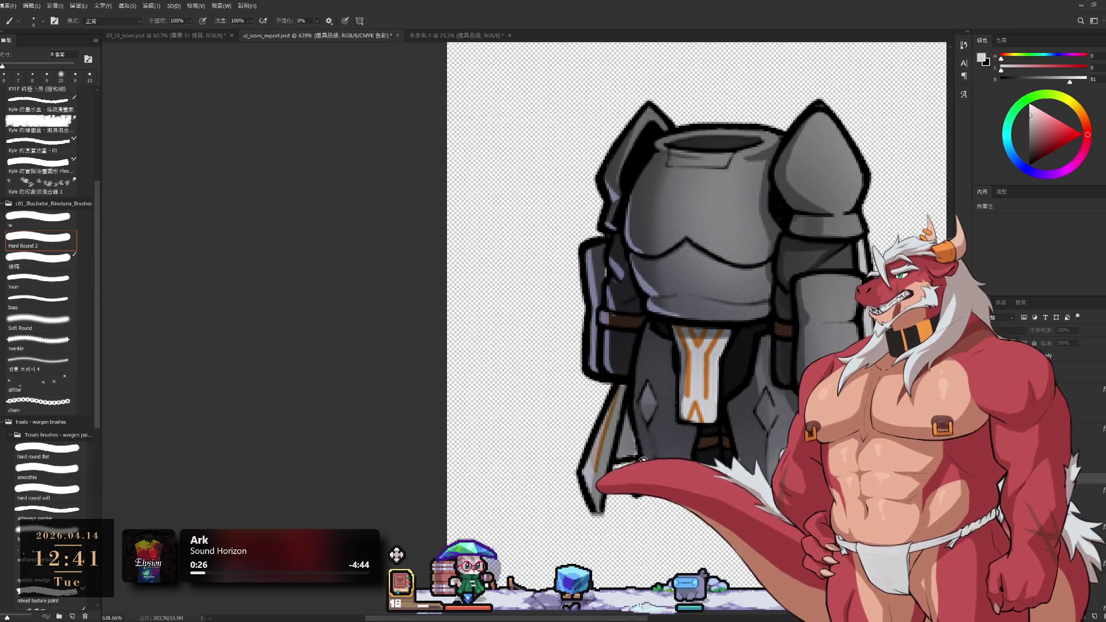
pyautogui.hotkey('ctrl', ',')
pyautogui.hotkey('ctrl', ',')
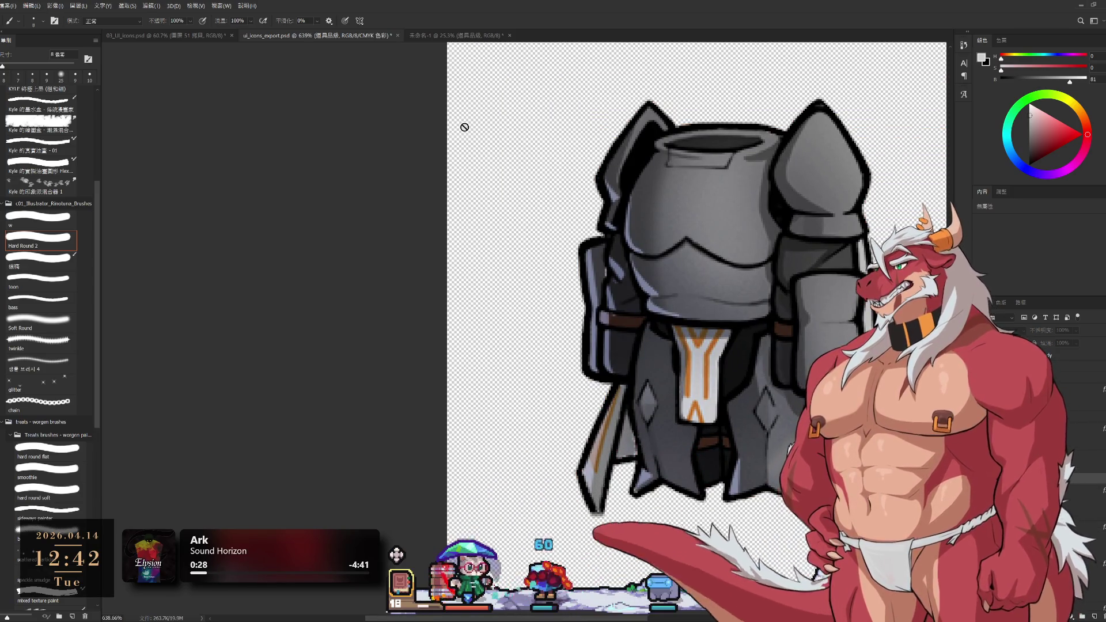
# Switch to the 03_UI_icons.psd mockup and zoom onto the armor.
pyautogui.click(147, 37)
pyautogui.scroll(5, 536, 268)
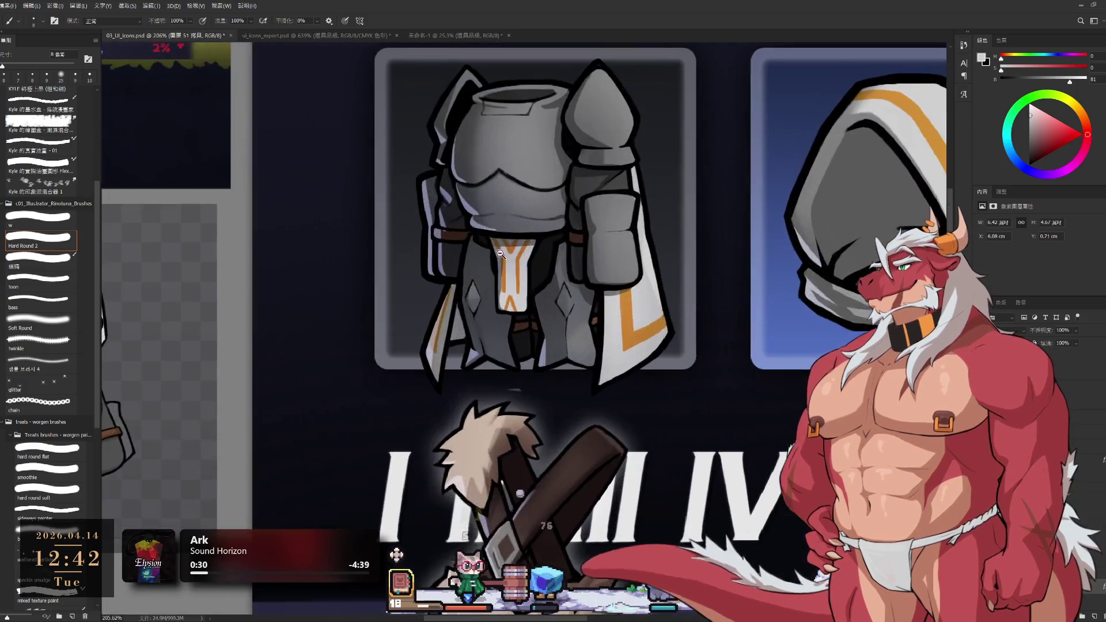
pyautogui.scroll(-4, 537, 268)
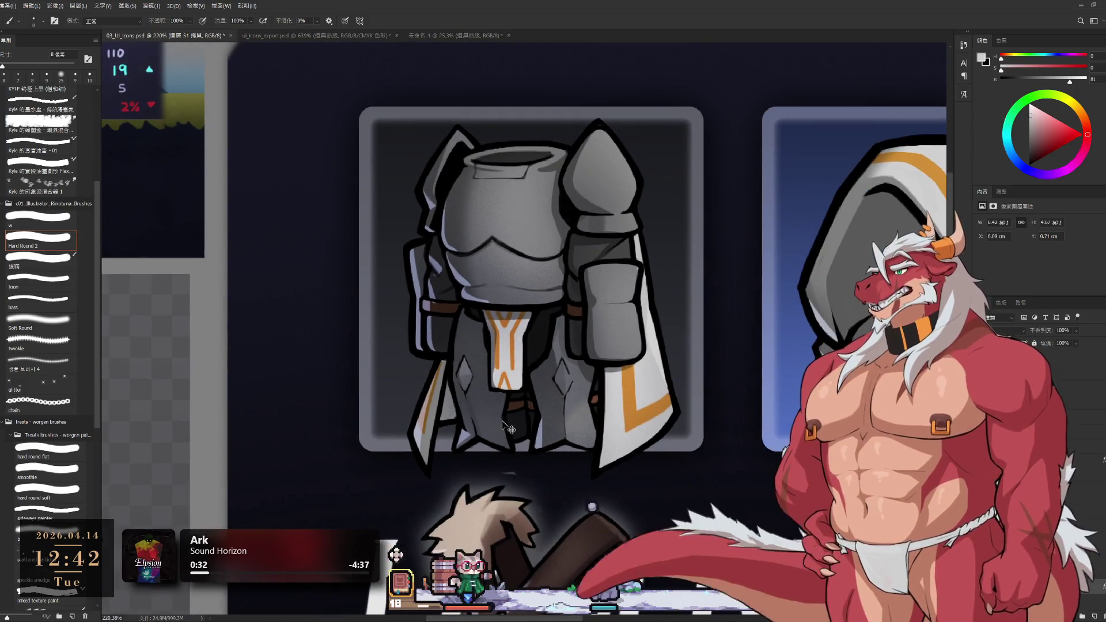
# On layer 圖層 142, select the whole armor icon with the Magic Wand.
pyautogui.keyDown('ctrl'); pyautogui.click(502, 426); pyautogui.keyUp('ctrl')
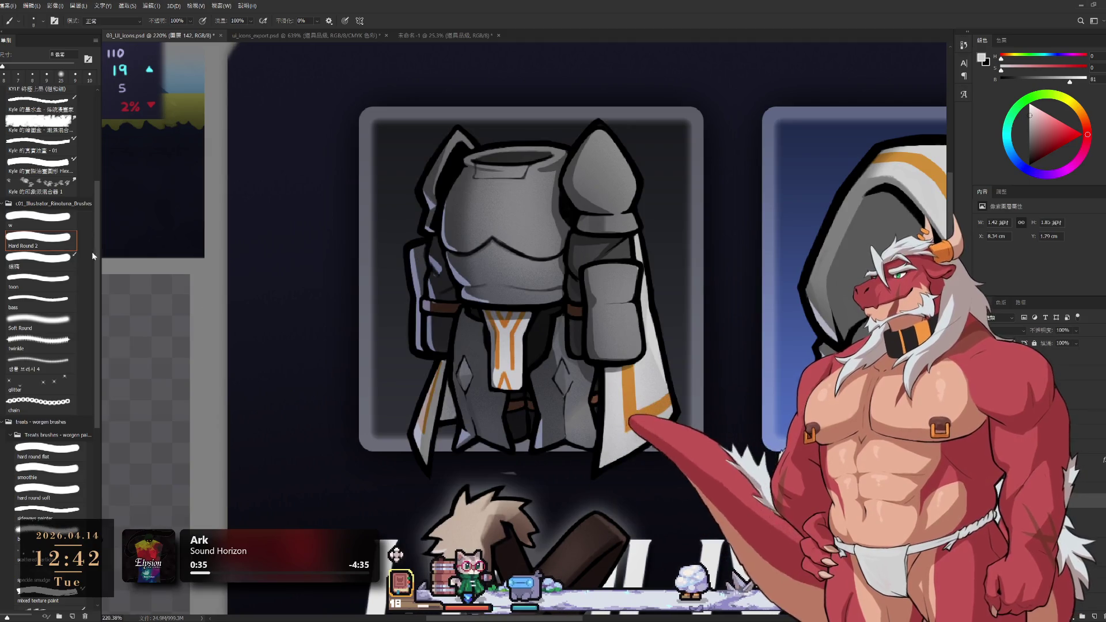
pyautogui.press('w')
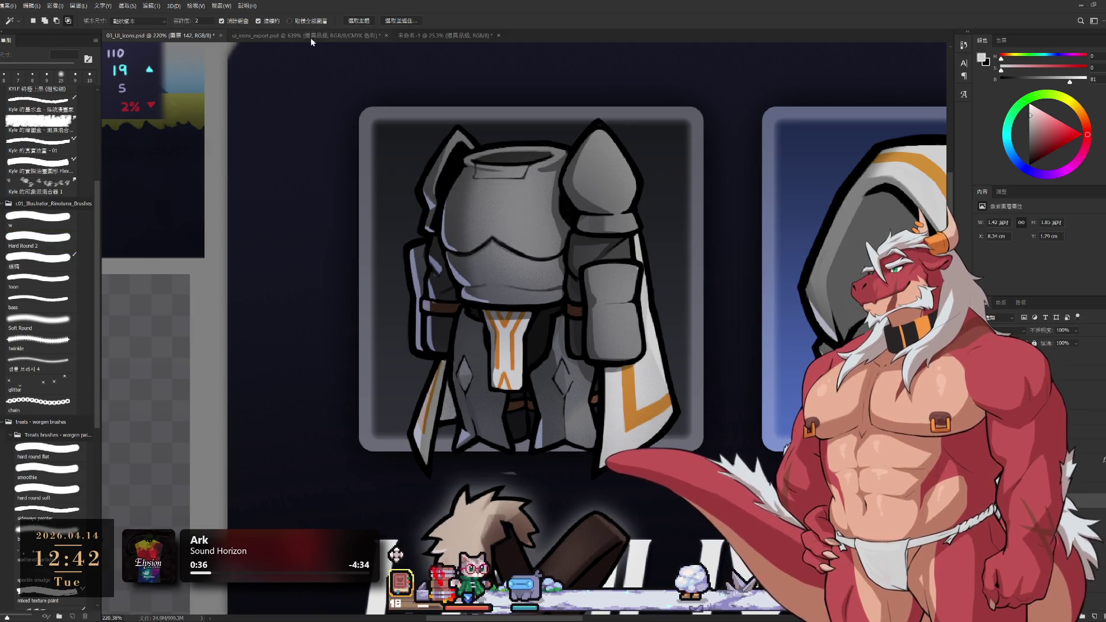
pyautogui.click(336, 115)
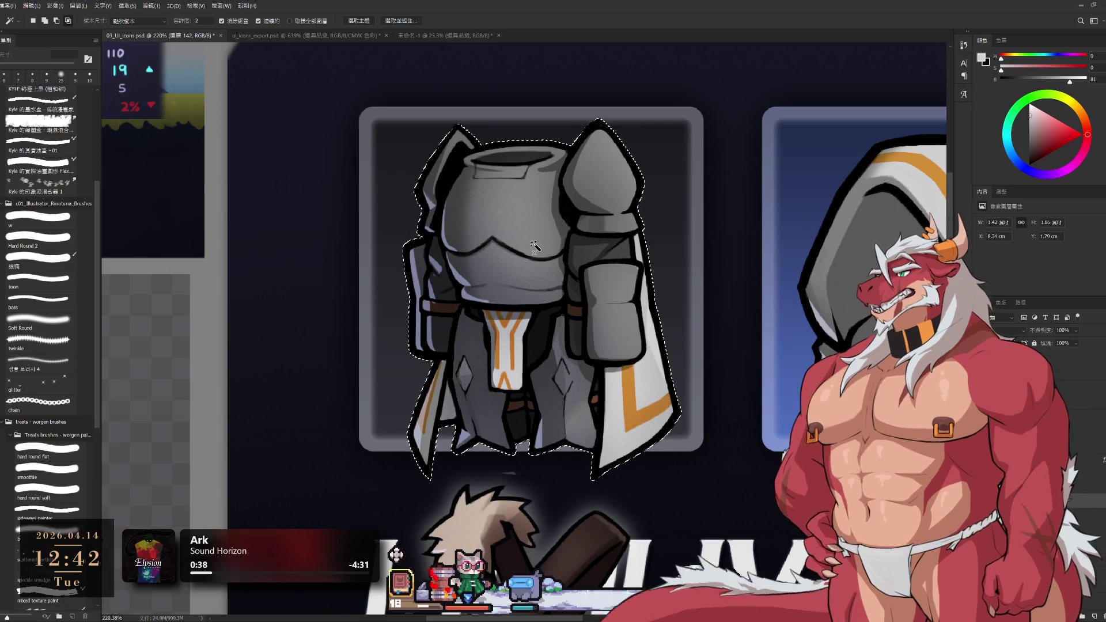
pyautogui.scroll(2, 536, 246)
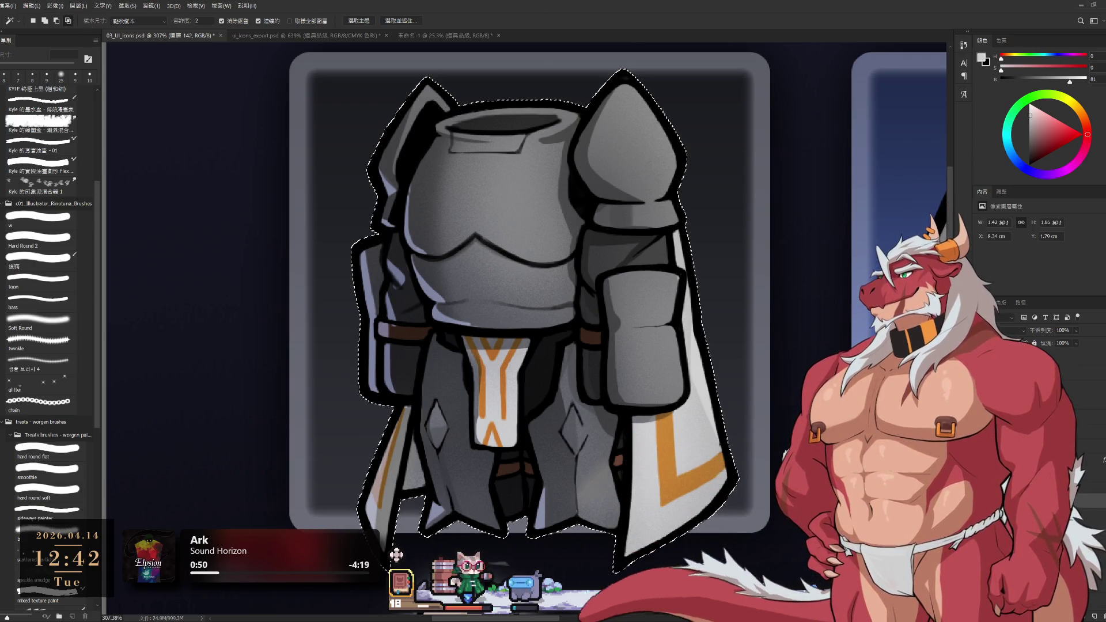
pyautogui.hotkey('ctrl', 'z')
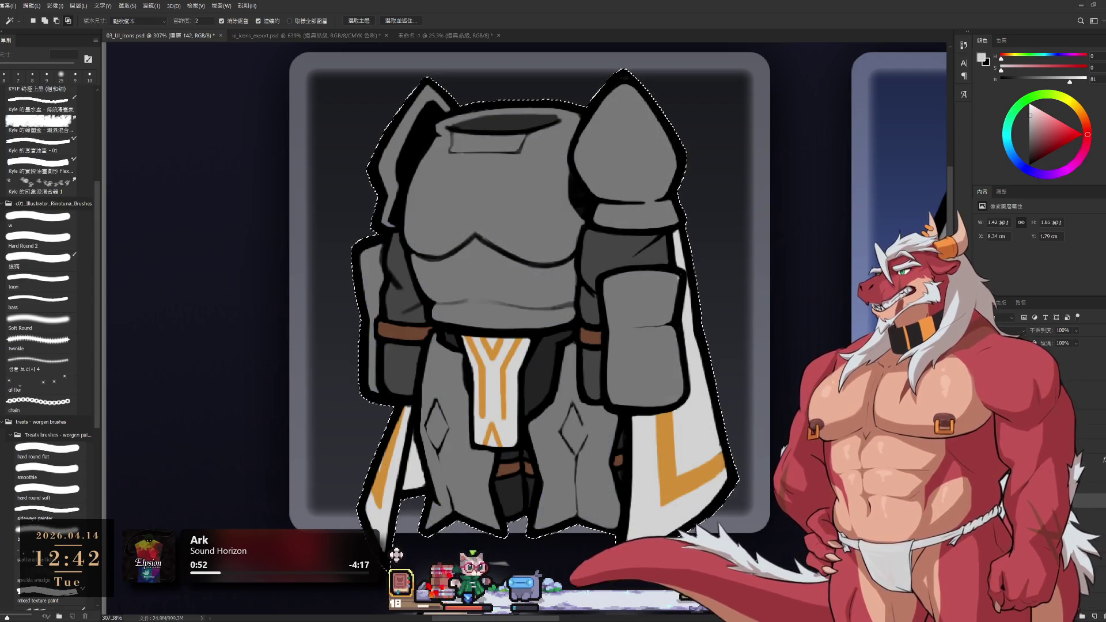
# Set up a hard round brush with sampled armor greys, enlarging it to 20 px.
pyautogui.hotkey('ctrl', 'z')
pyautogui.hotkey('ctrl', 'z')
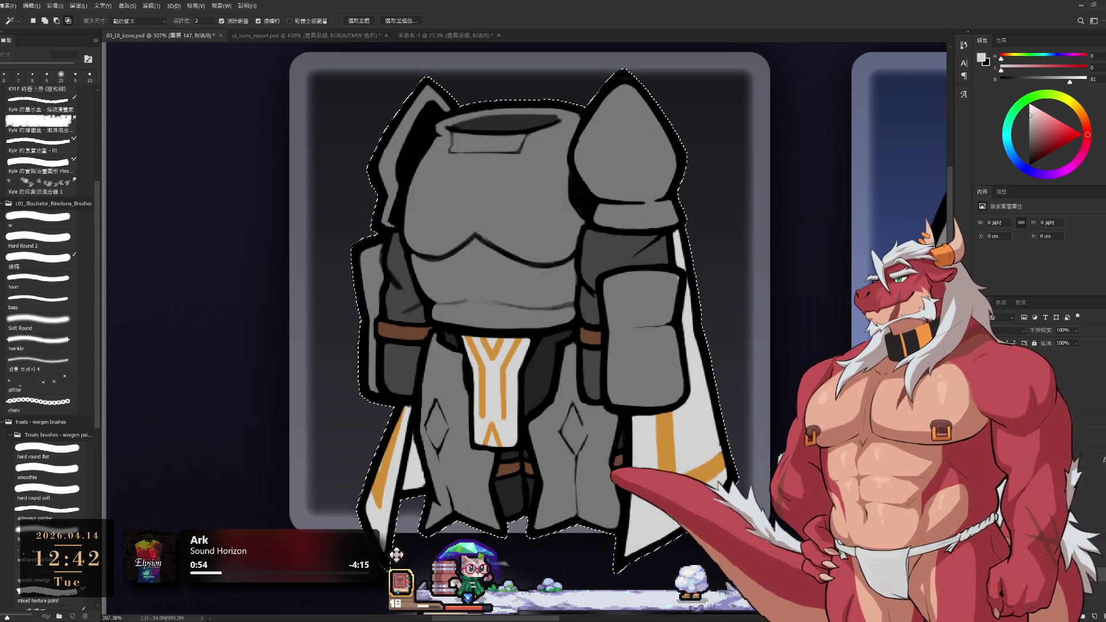
pyautogui.press('b')
pyautogui.keyDown('alt'); pyautogui.click(541, 384); pyautogui.keyUp('alt')
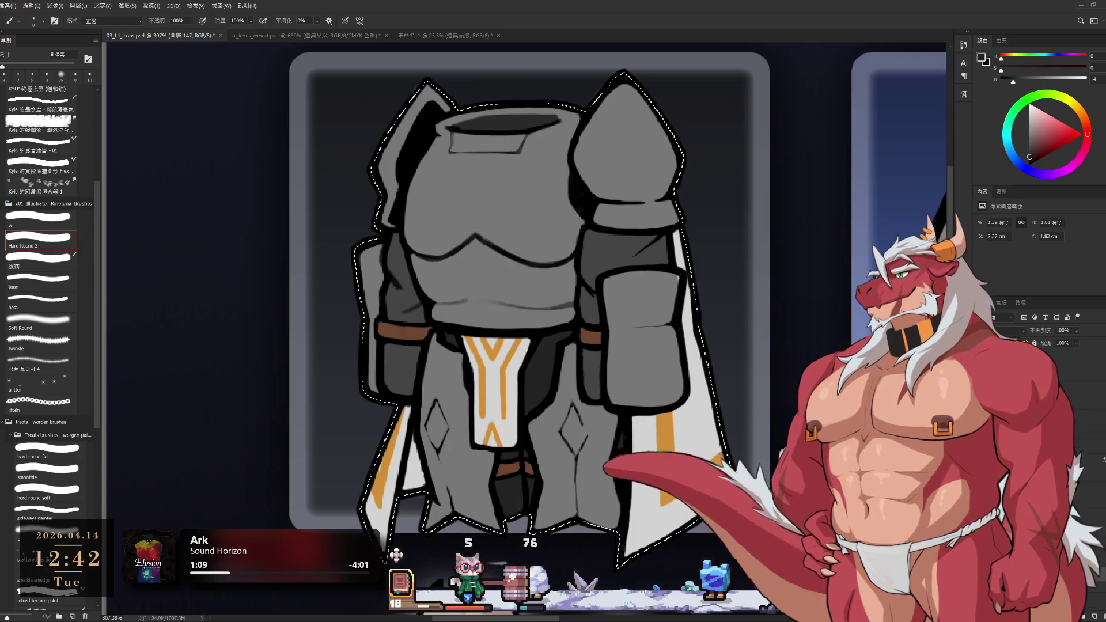
pyautogui.press('x')
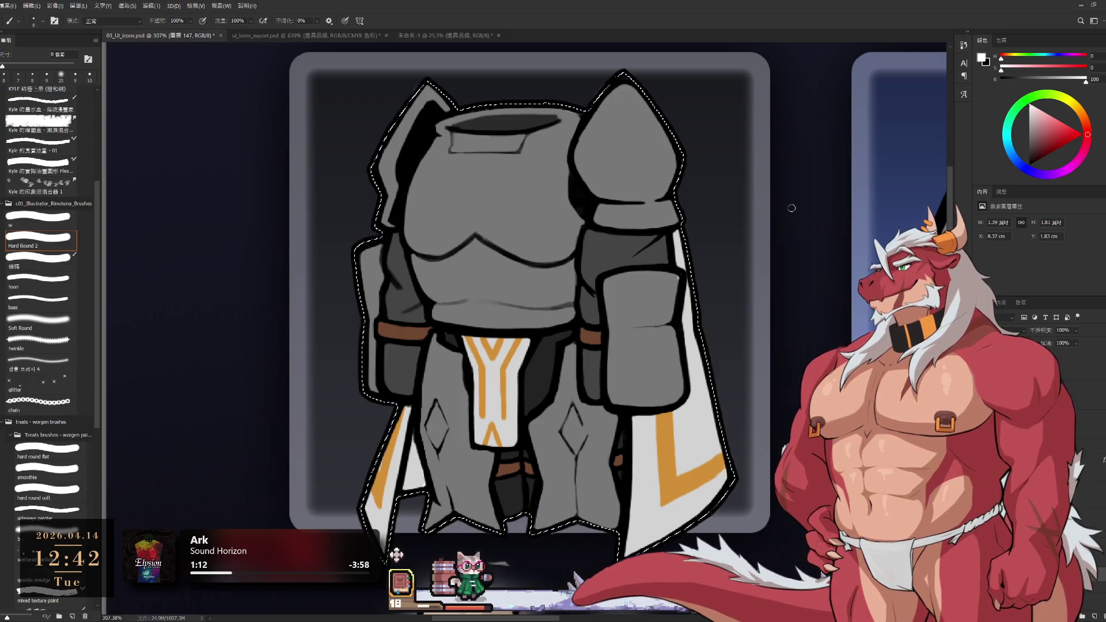
pyautogui.scroll(-3, 647, 303)
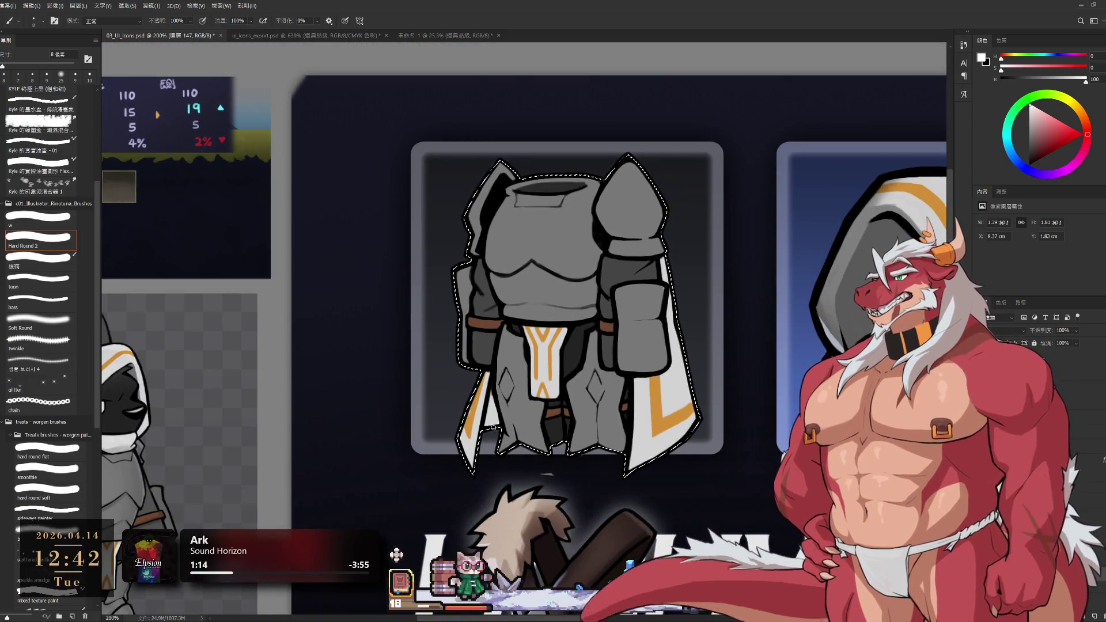
pyautogui.scroll(3, 517, 448)
pyautogui.press(']')
pyautogui.press(']')
pyautogui.keyDown('alt'); pyautogui.click(496, 415); pyautogui.keyUp('alt')
pyautogui.press(']')
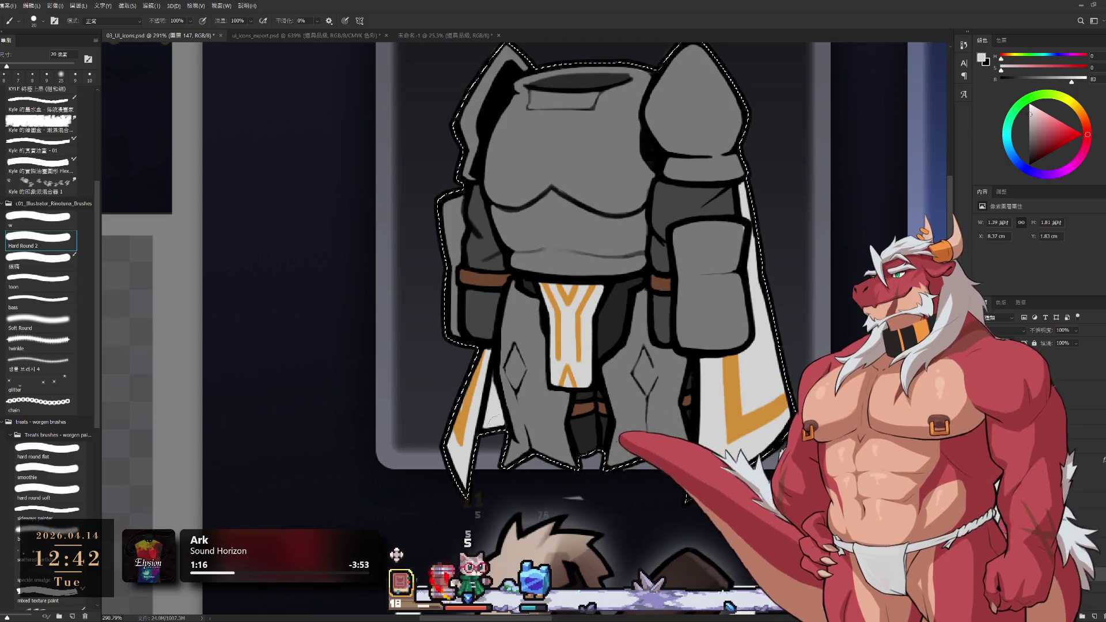
# Pan to reframe the armor, then switch to ui_icons_export.psd.
pyautogui.moveTo(650, 358); pyautogui.dragTo(630, 369)
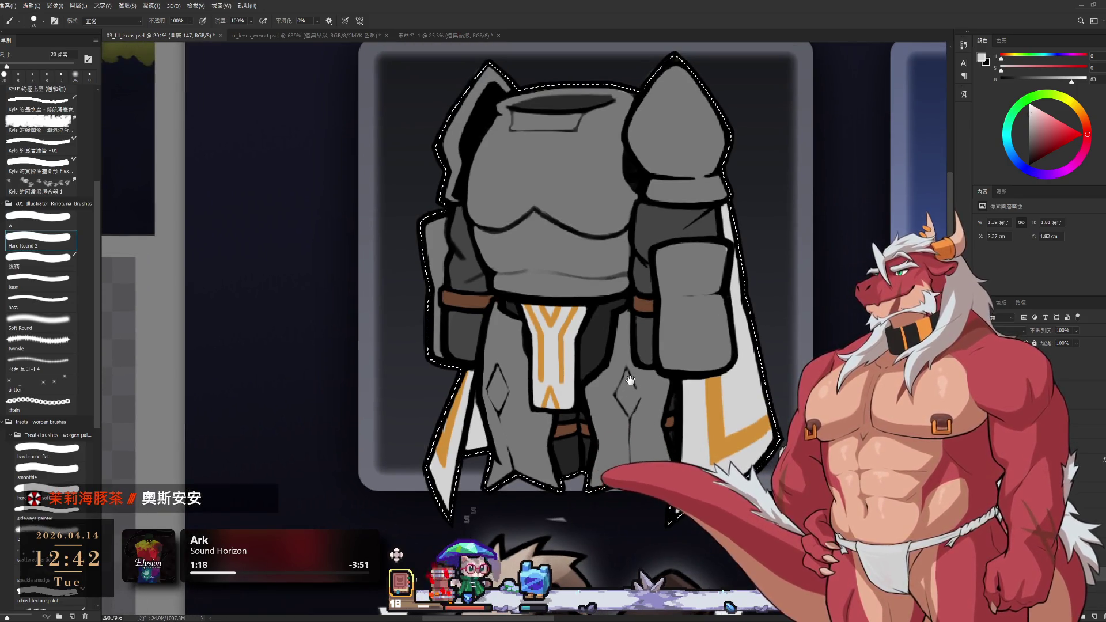
pyautogui.moveTo(595, 216); pyautogui.dragTo(627, 286)
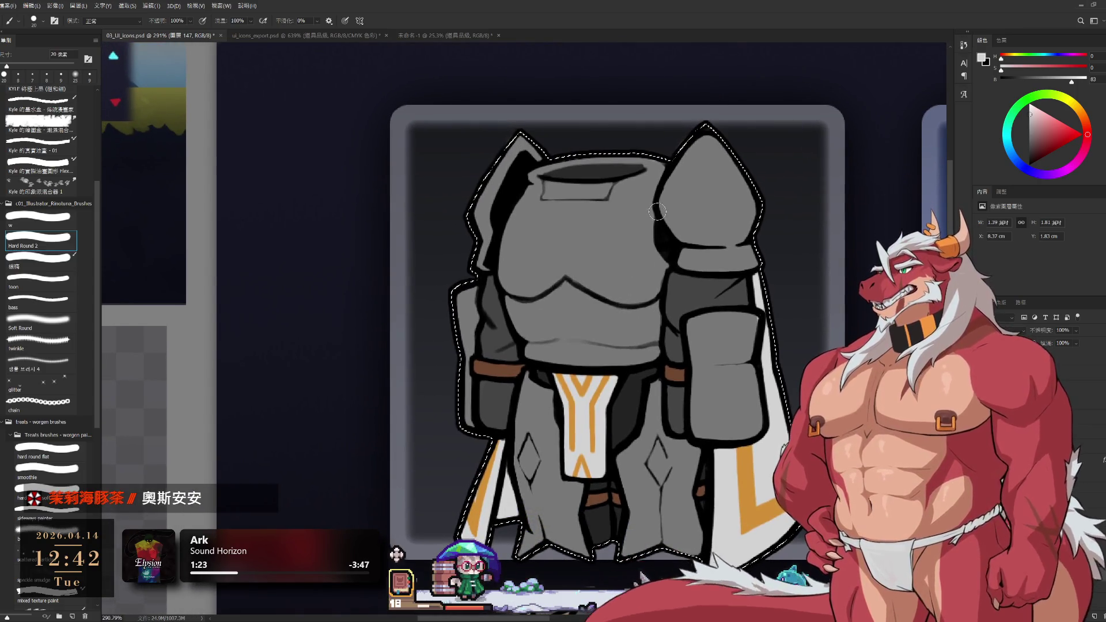
pyautogui.click(309, 36)
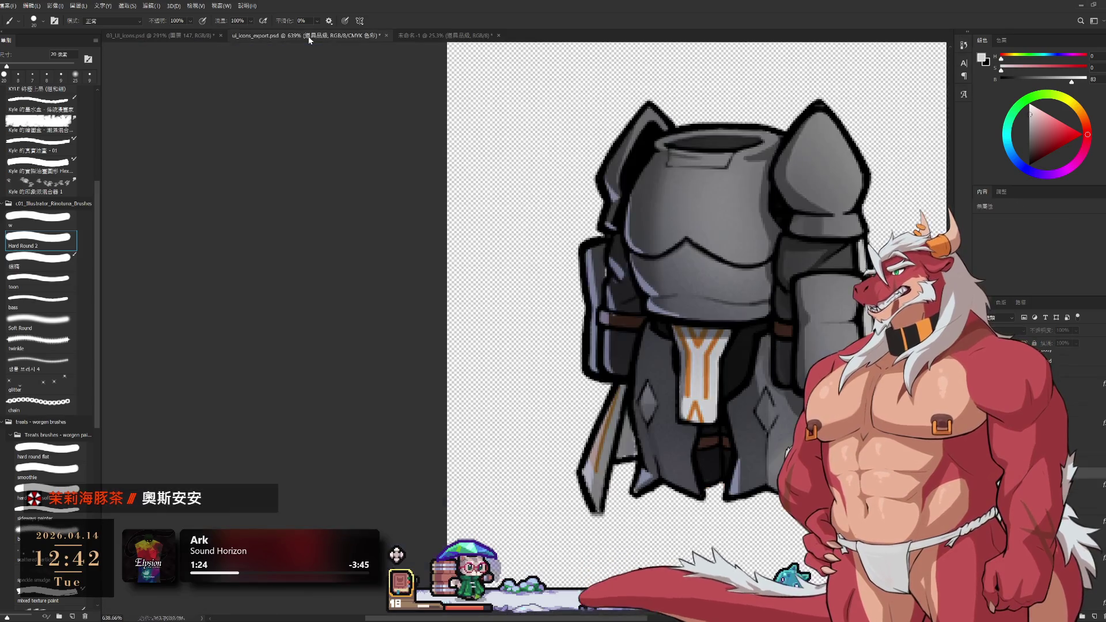
# Back in the mockup, sample the armor's light grey and resize the brush.
pyautogui.hotkey('ctrl', '-')
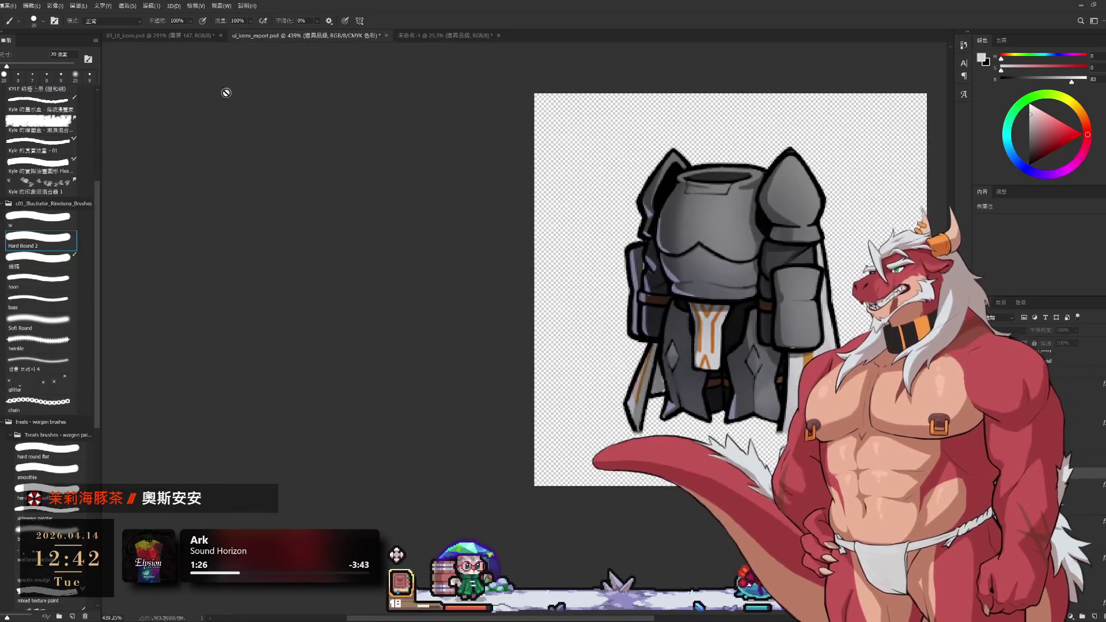
pyautogui.click(148, 35)
pyautogui.scroll(2, 712, 414)
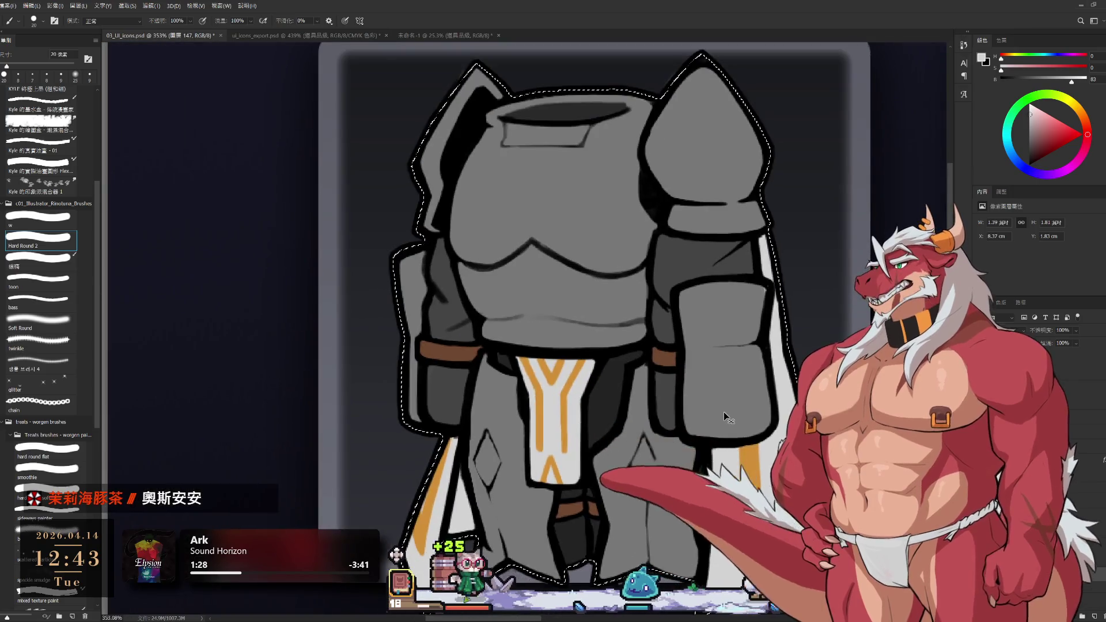
pyautogui.press('[')
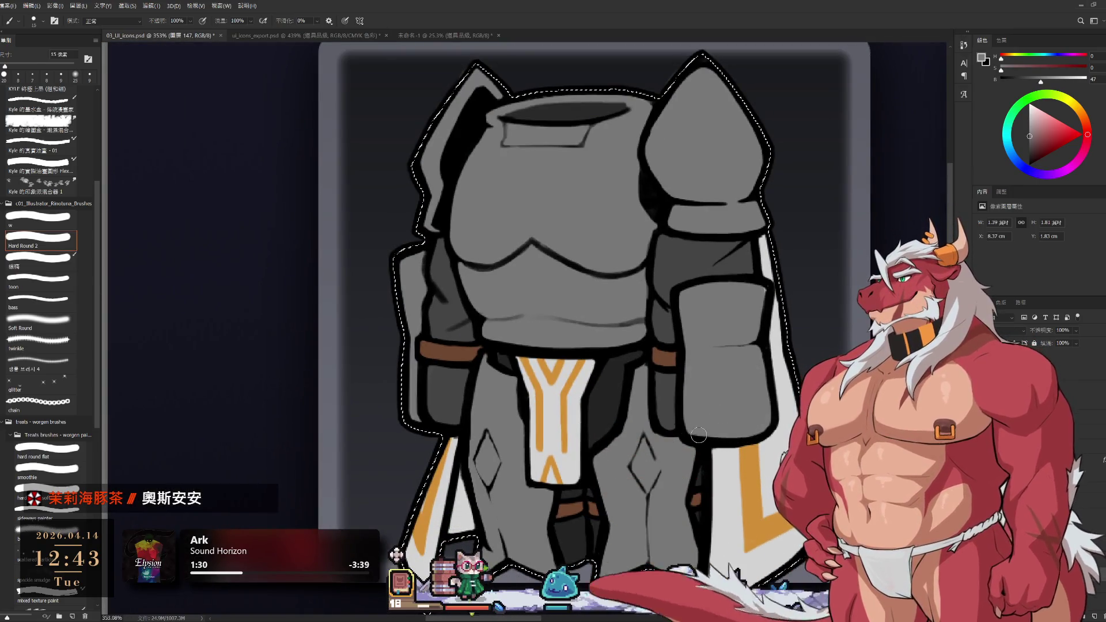
pyautogui.press('[')
pyautogui.keyDown('alt'); pyautogui.click(697, 482); pyautogui.keyUp('alt')
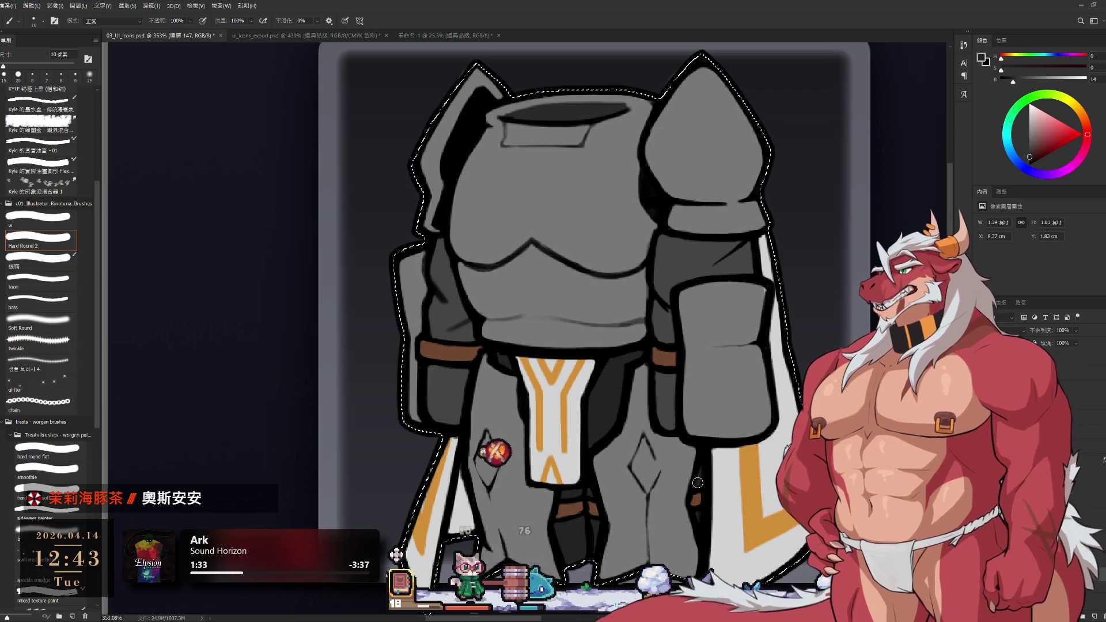
pyautogui.moveTo(698, 482); pyautogui.dragTo(651, 405)
pyautogui.keyDown('alt'); pyautogui.click(700, 442); pyautogui.keyUp('alt')
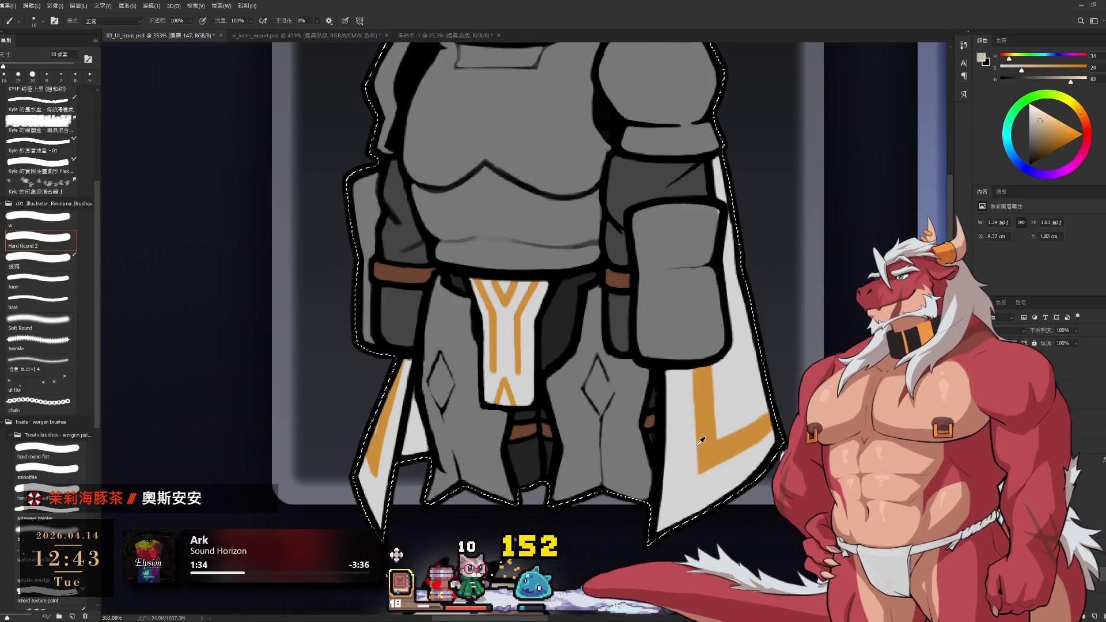
pyautogui.keyDown('alt'); pyautogui.click(699, 443); pyautogui.keyUp('alt')
pyautogui.press(']')
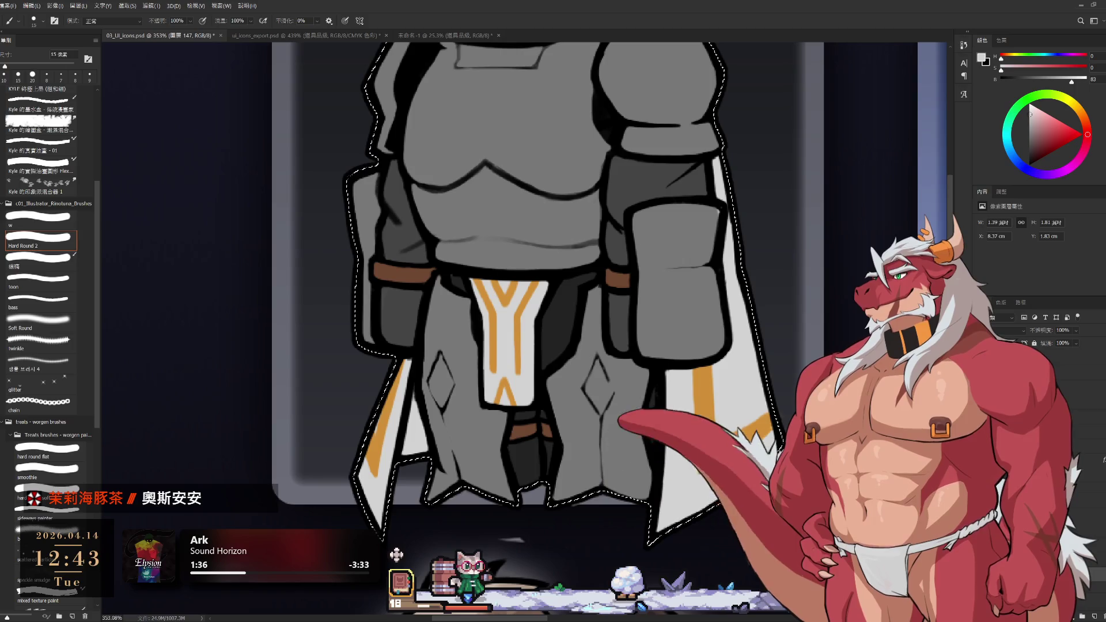
pyautogui.scroll(-3, 879, 490)
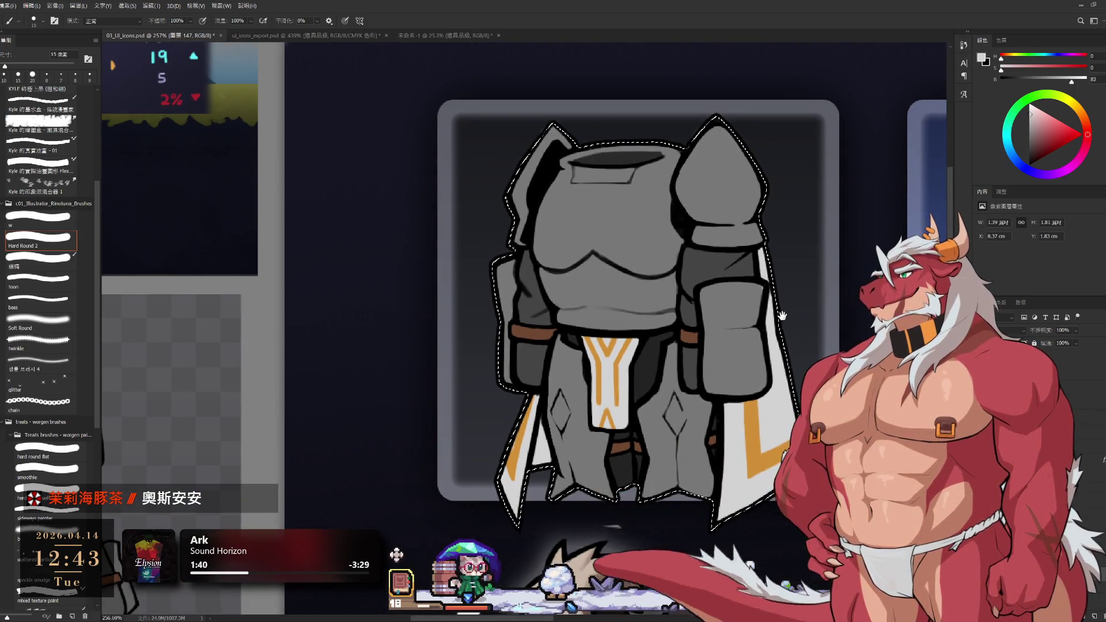
# Paint over the black triangle on the cape in light grey with a smaller brush.
pyautogui.click(293, 35)
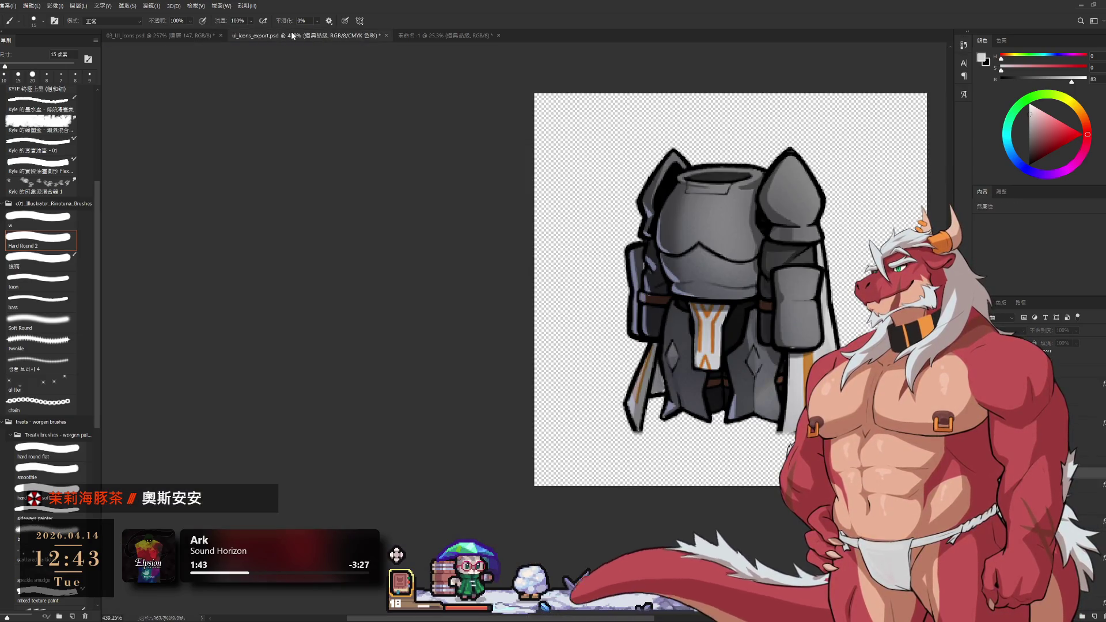
pyautogui.click(178, 36)
pyautogui.scroll(3, 541, 434)
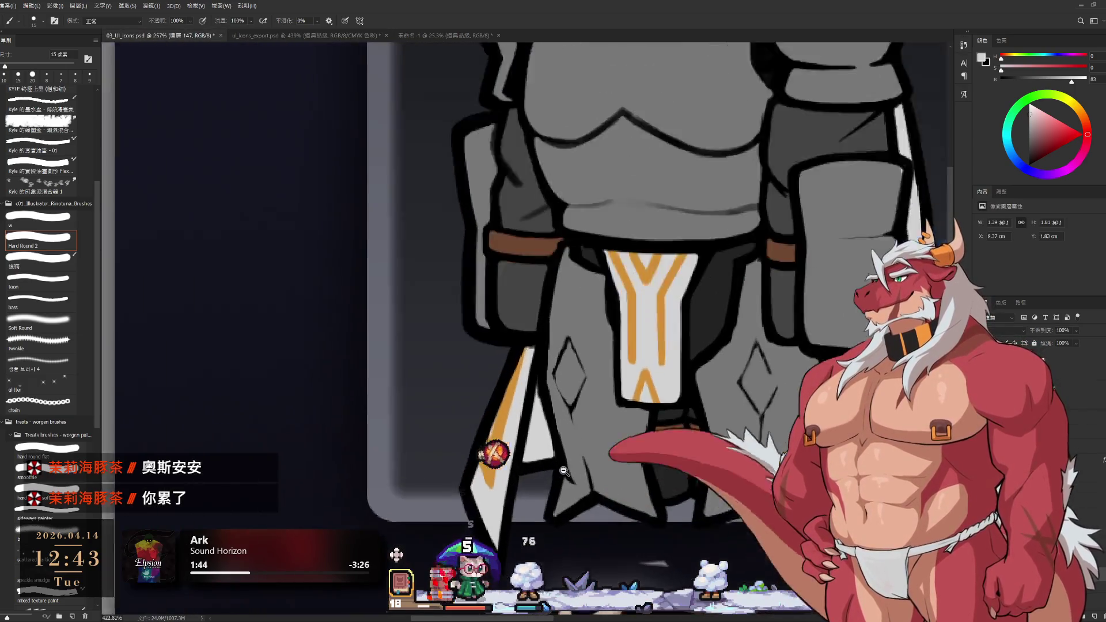
pyautogui.keyDown('alt'); pyautogui.click(542, 433); pyautogui.keyUp('alt')
pyautogui.press('[')
pyautogui.moveTo(539, 392); pyautogui.dragTo(545, 458)
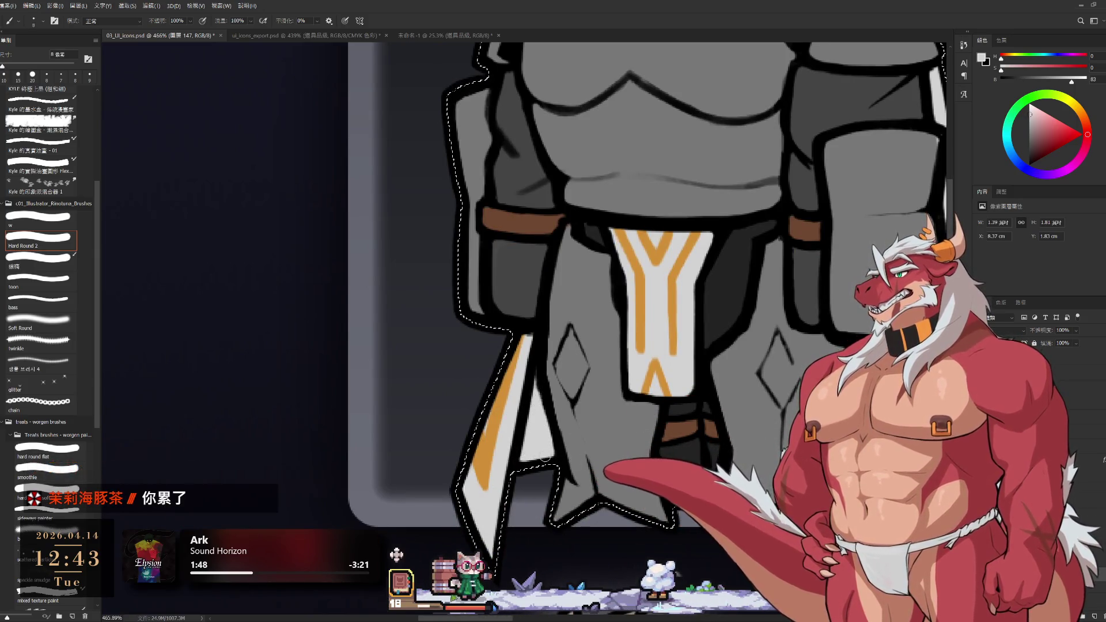
# Compare against the export file, then merge the touch-up layer down.
pyautogui.scroll(-4, 544, 455)
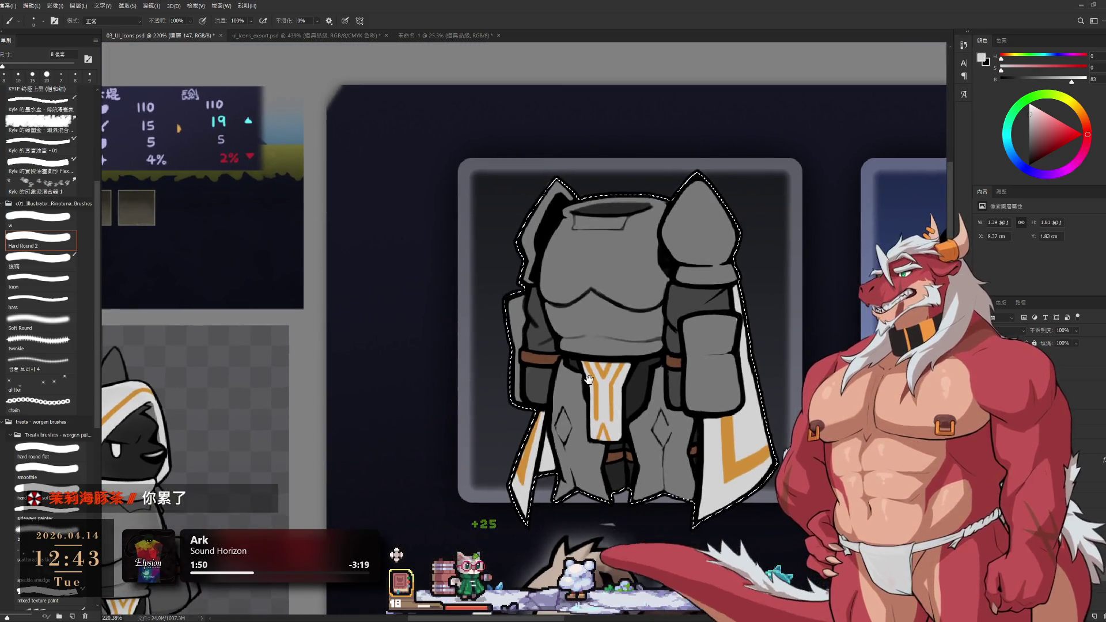
pyautogui.click(314, 37)
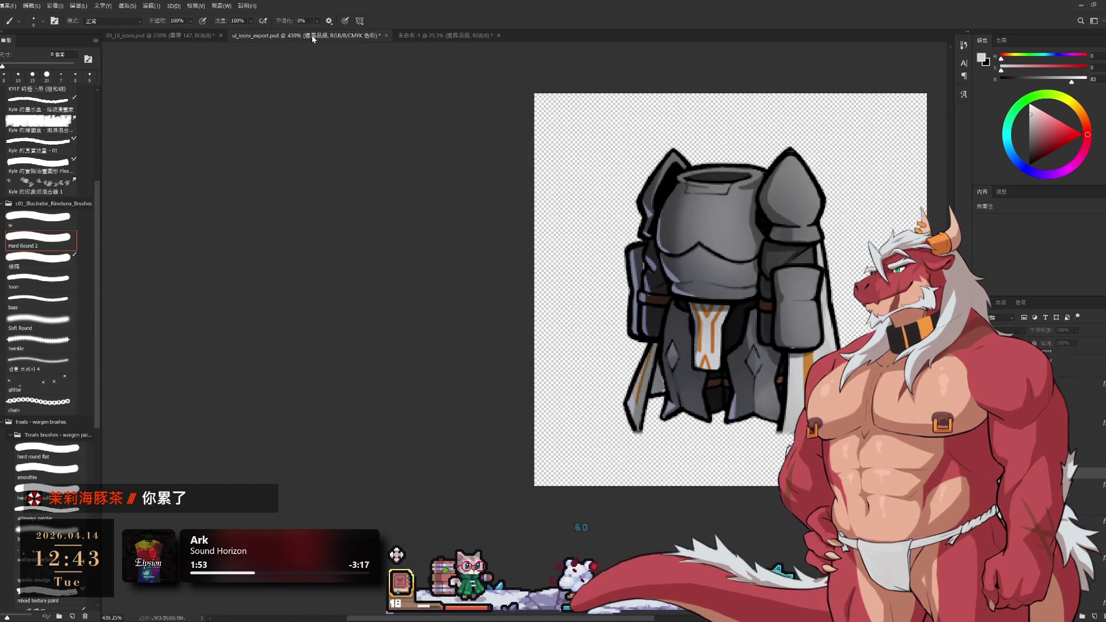
pyautogui.click(164, 30)
pyautogui.scroll(5, 563, 346)
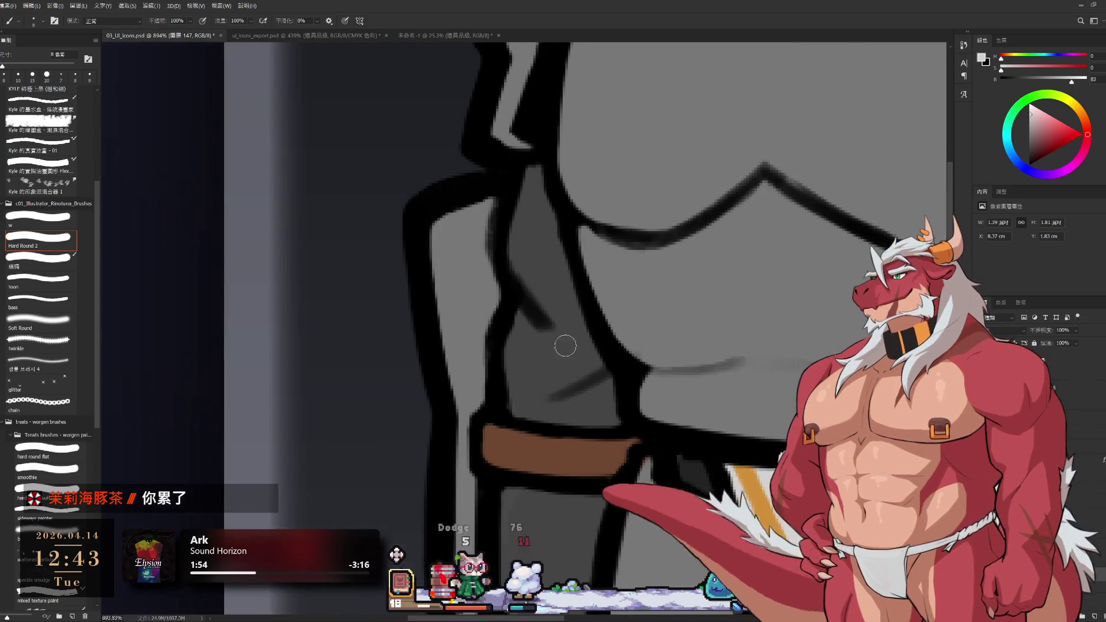
pyautogui.press('[')
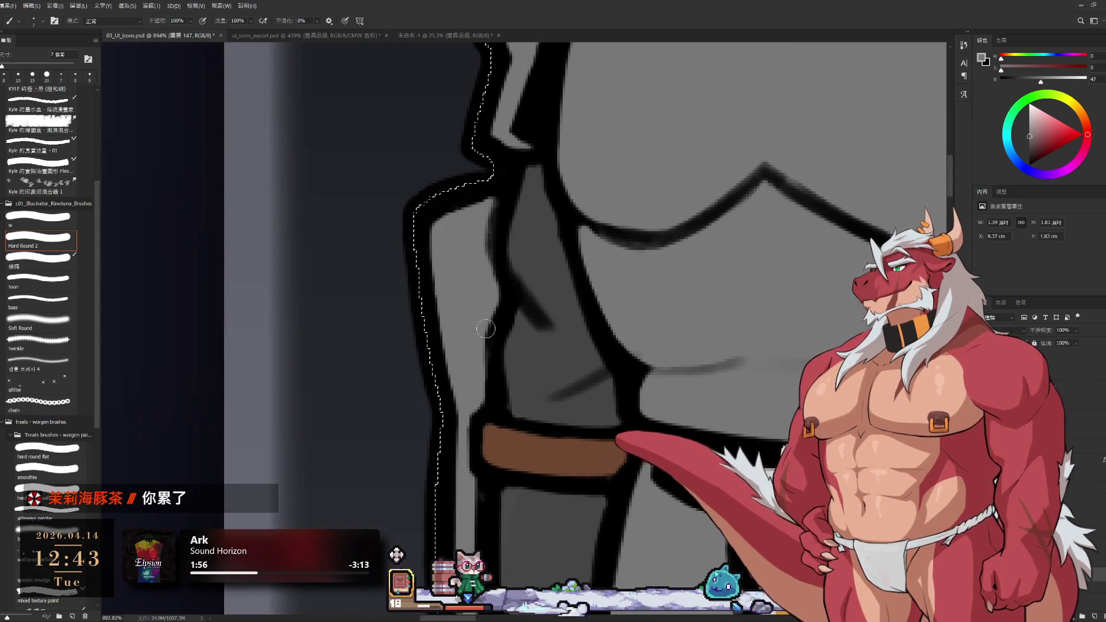
pyautogui.scroll(-5, 513, 368)
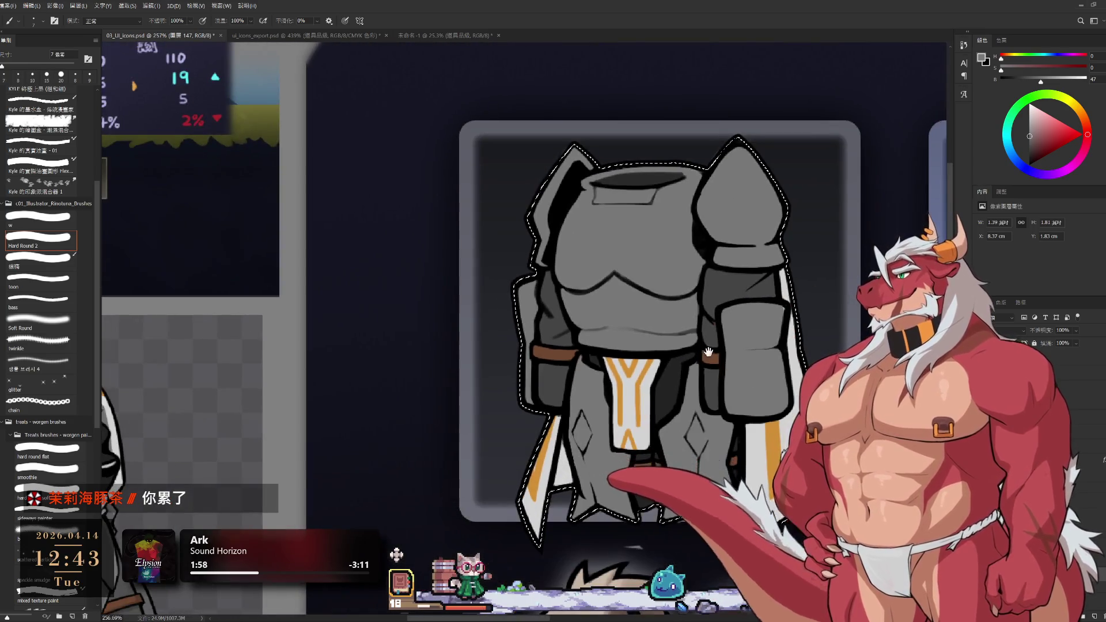
pyautogui.scroll(3, 714, 306)
pyautogui.press(']')
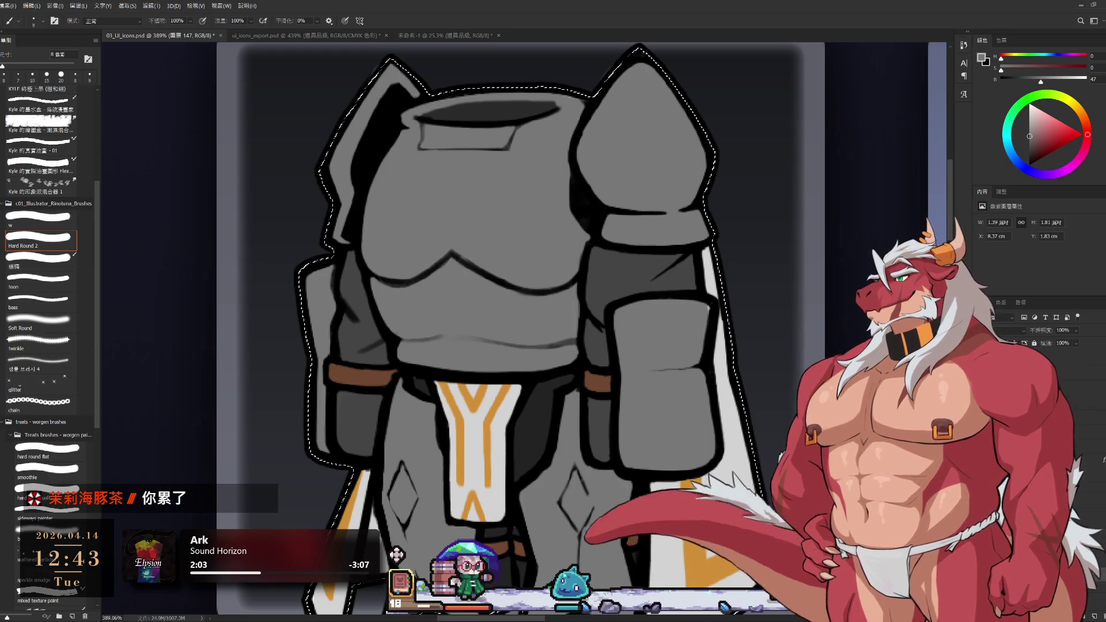
pyautogui.scroll(-2, 519, 328)
pyautogui.scroll(-3, 519, 328)
pyautogui.scroll(2, 576, 346)
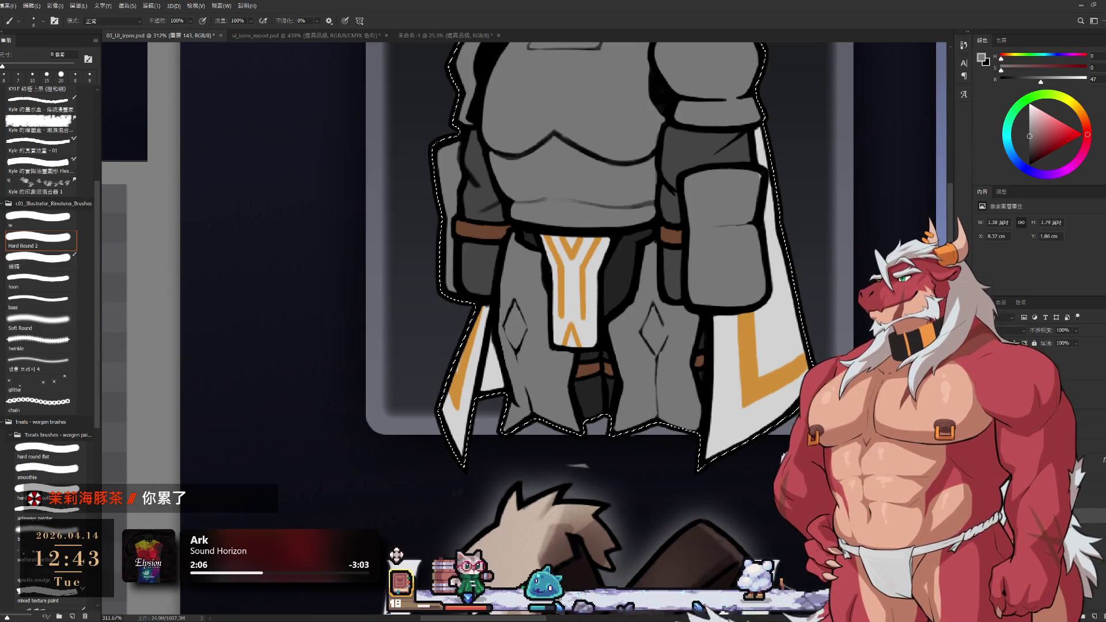
pyautogui.hotkey('ctrl', 'e')
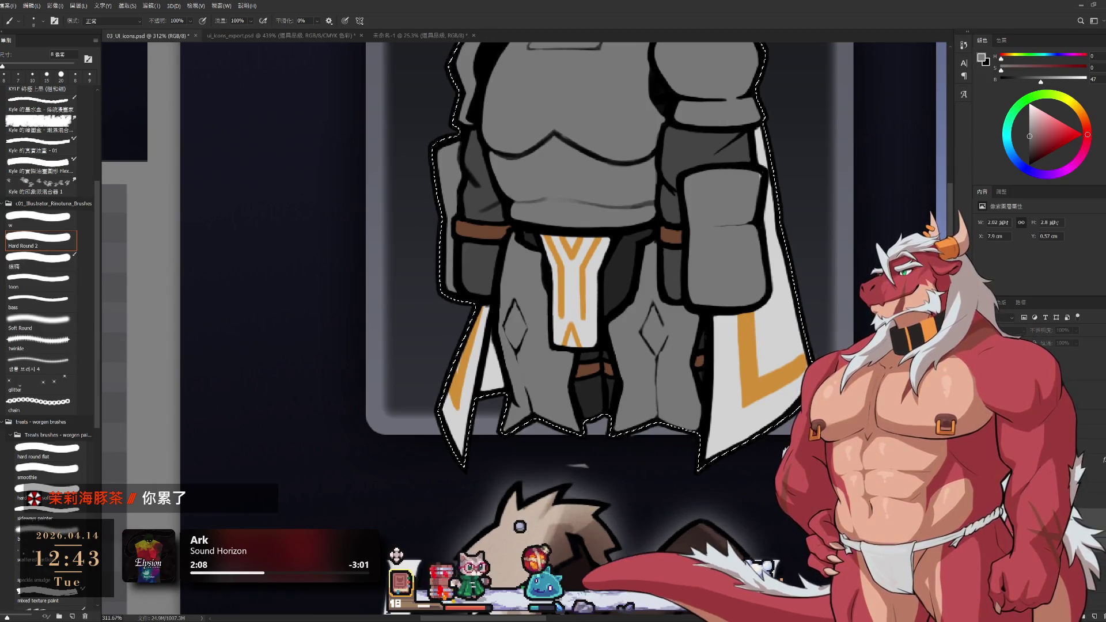
# Merge the armor's remaining paint layers down and clear the selection.
pyautogui.hotkey('ctrl', 'e')
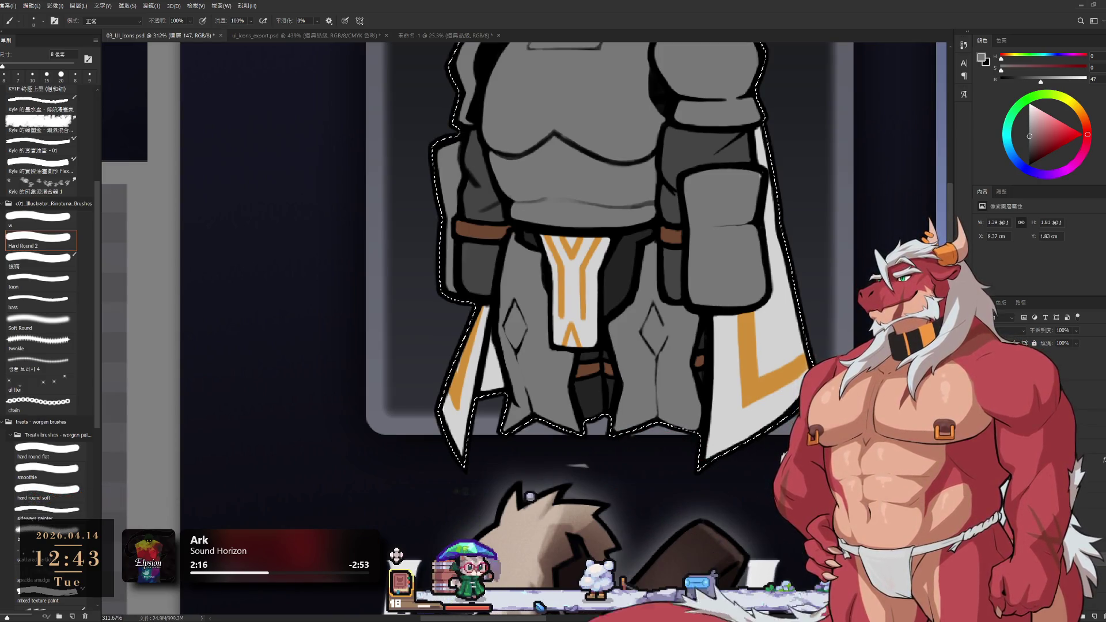
pyautogui.hotkey('ctrl', 'd')
pyautogui.press('l')
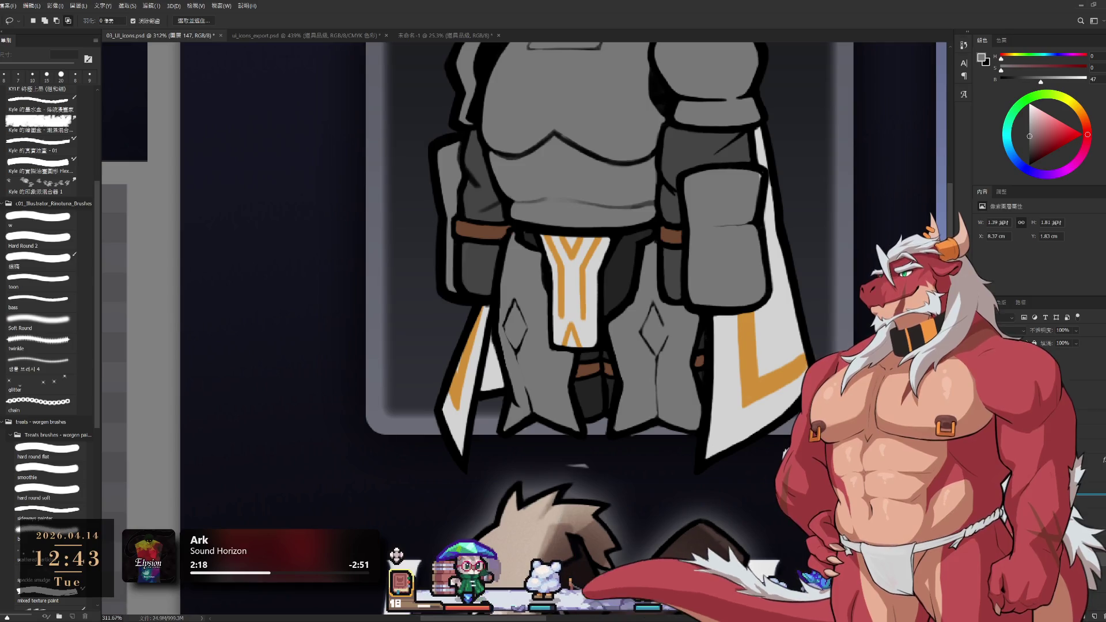
pyautogui.hotkey('ctrl', 'd')
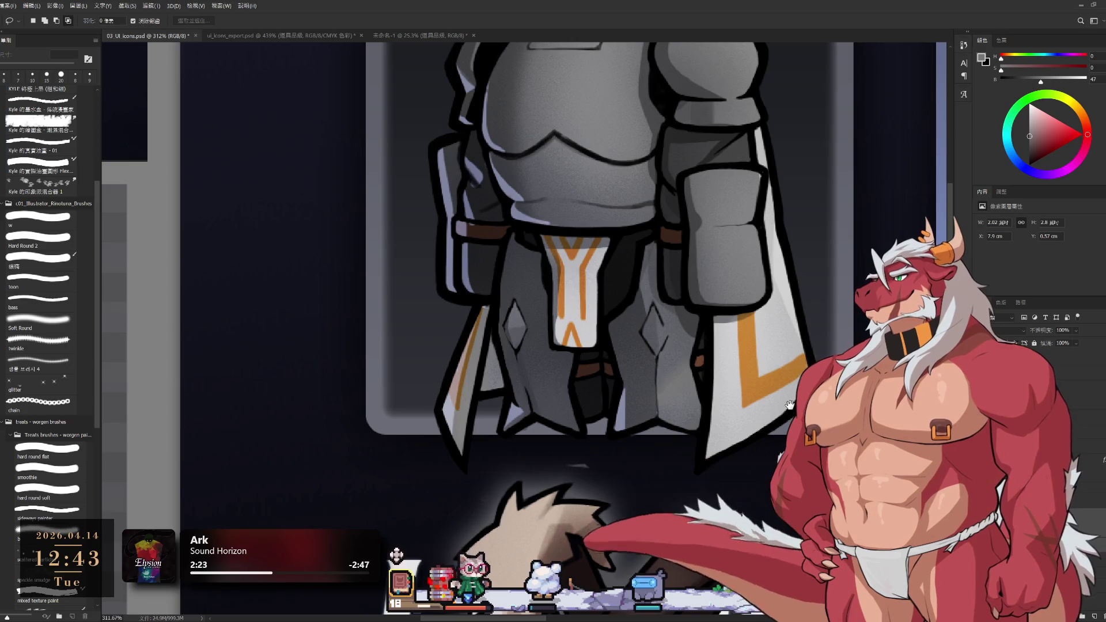
# Make the icon paladin body layer active and return to ui_icons_export.psd.
pyautogui.scroll(-3, 771, 399)
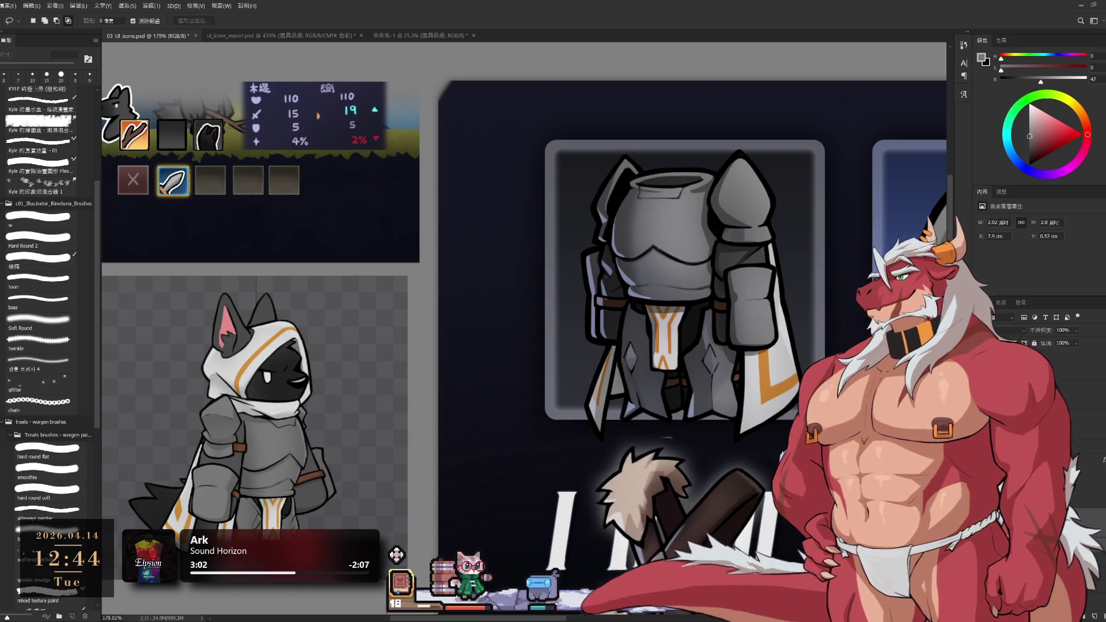
pyautogui.scroll(-2, 704, 332)
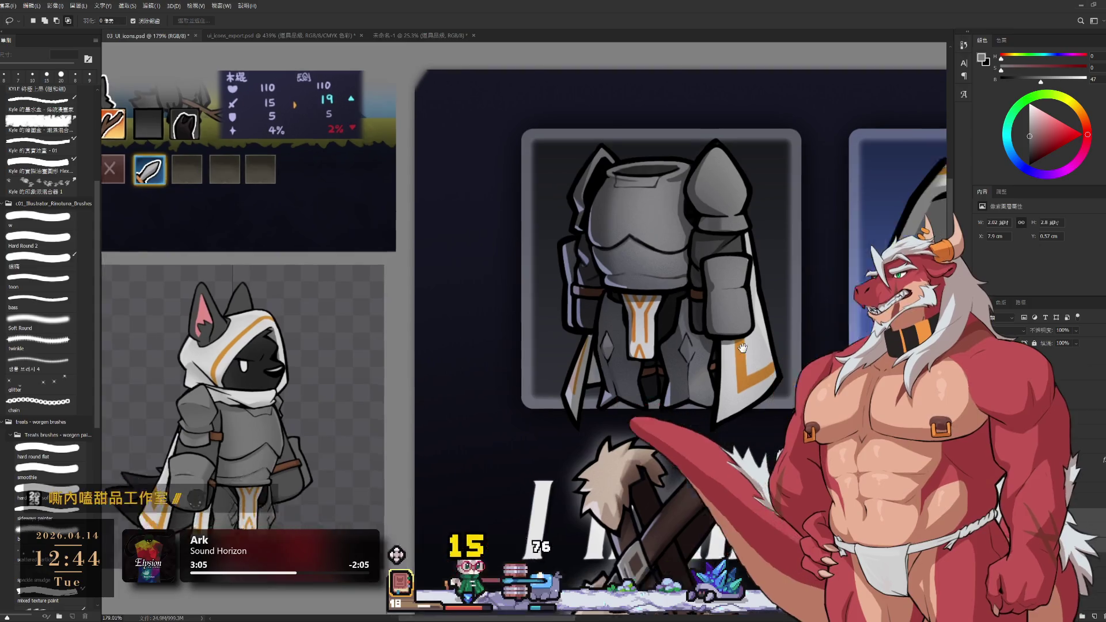
pyautogui.scroll(-2, 703, 333)
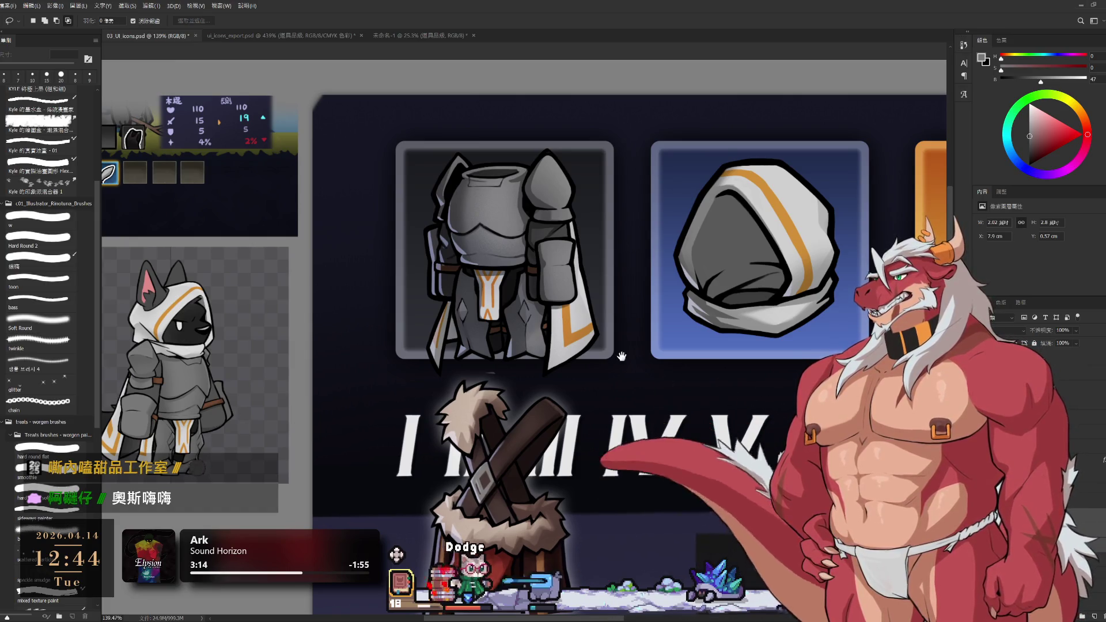
pyautogui.moveTo(724, 375); pyautogui.dragTo(831, 425)
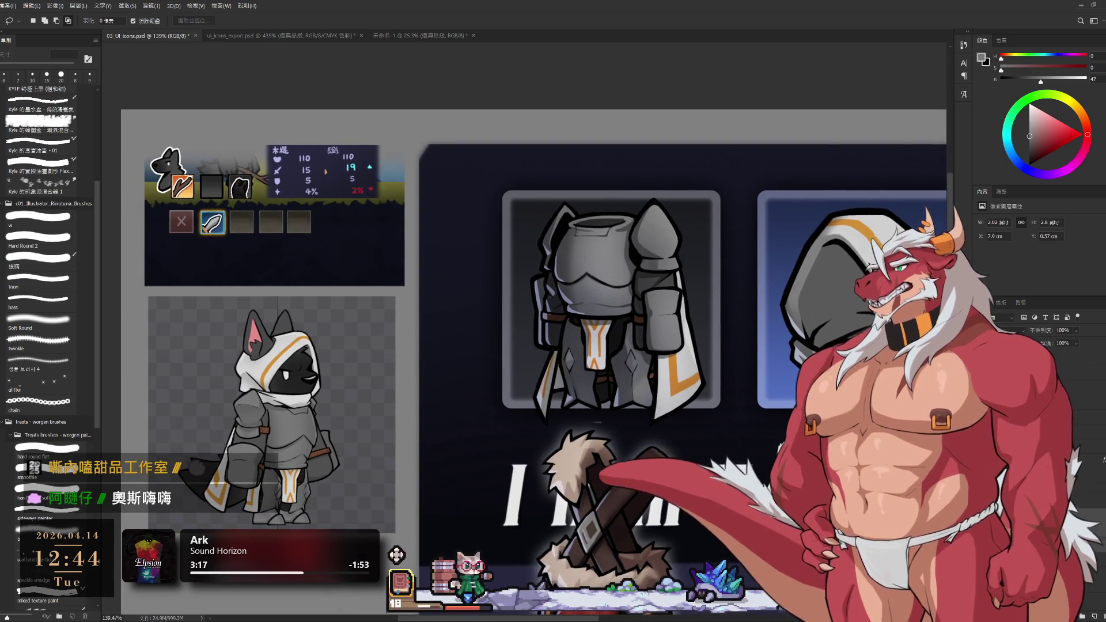
pyautogui.hotkey('alt', ']')
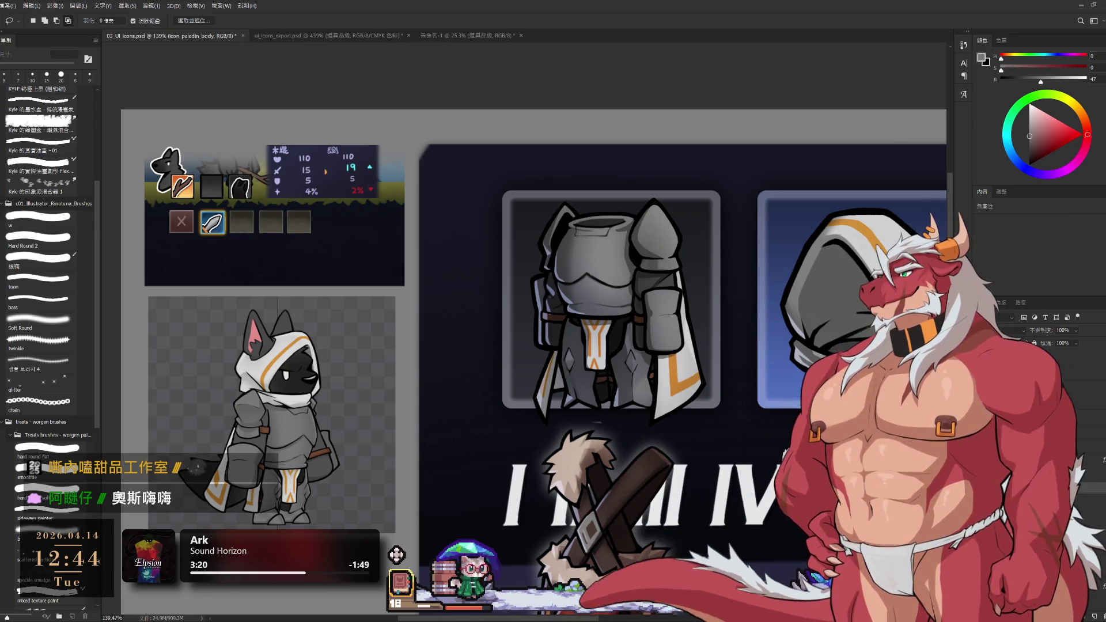
pyautogui.hotkey('ctrl', 'Tab')
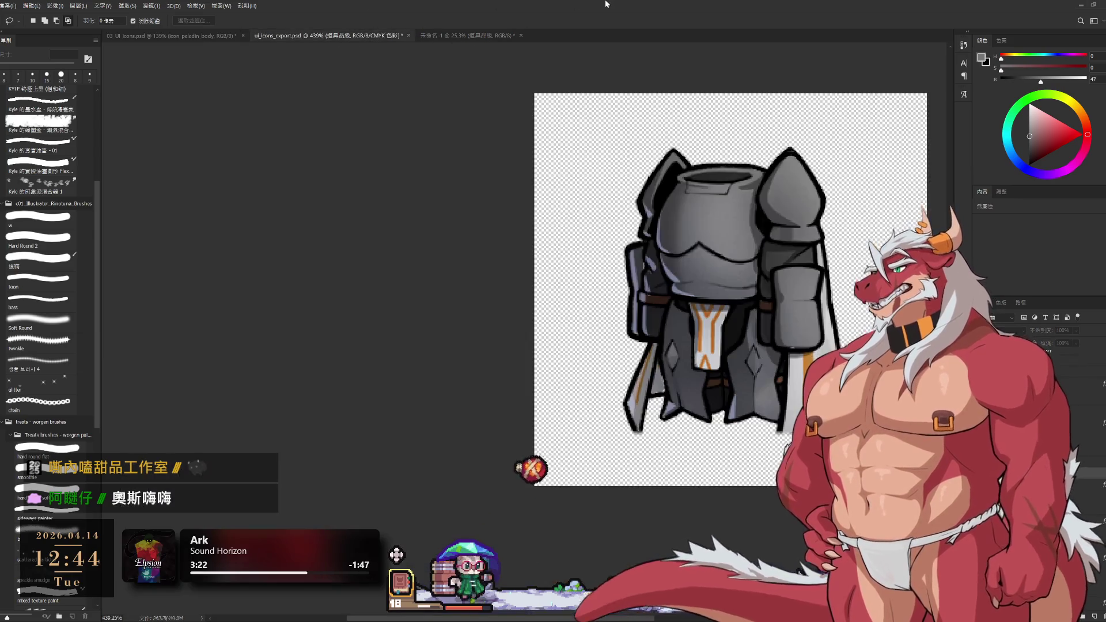
# Show the red rounded-square backing behind the chest-armour icon and centre the icon in view.
pyautogui.hotkey('ctrl', 'z')
pyautogui.hotkey('ctrl', 'z')
pyautogui.hotkey('ctrl', 'z')
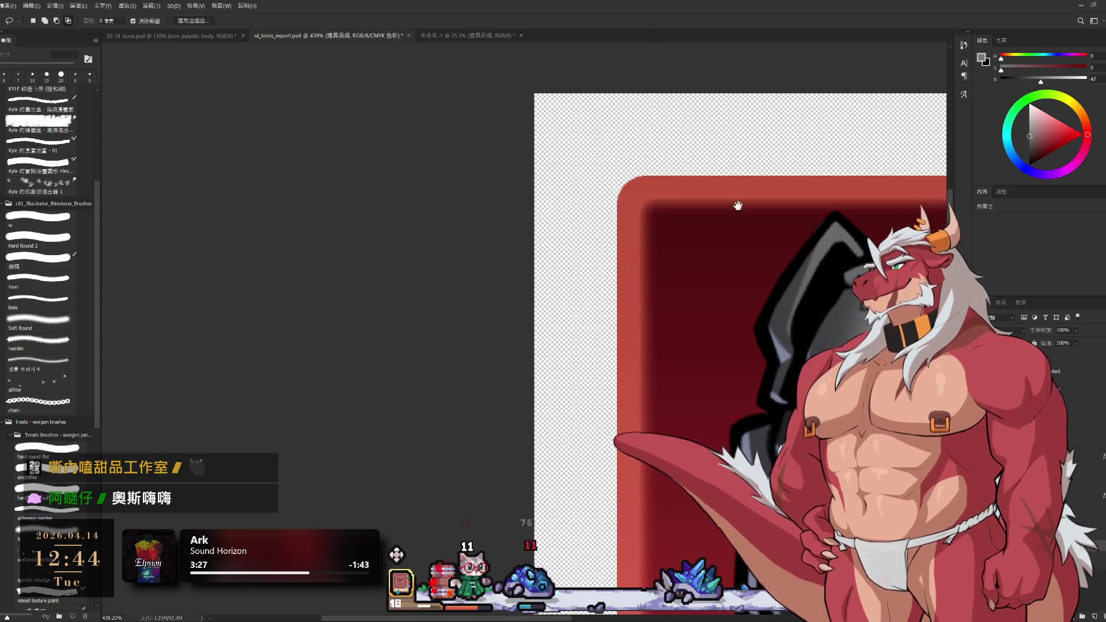
pyautogui.scroll(-5, 795, 260)
pyautogui.moveTo(851, 317); pyautogui.dragTo(704, 298)
pyautogui.scroll(2, 749, 291)
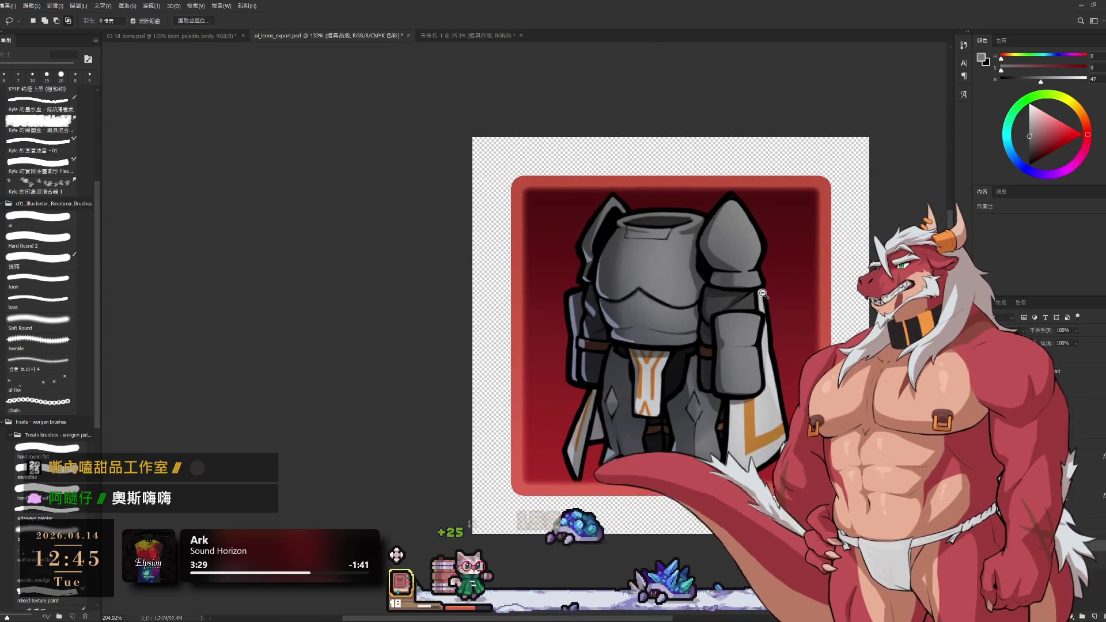
pyautogui.hotkey('ctrl', 'z')
pyautogui.hotkey('ctrl', 'shift', 'z')
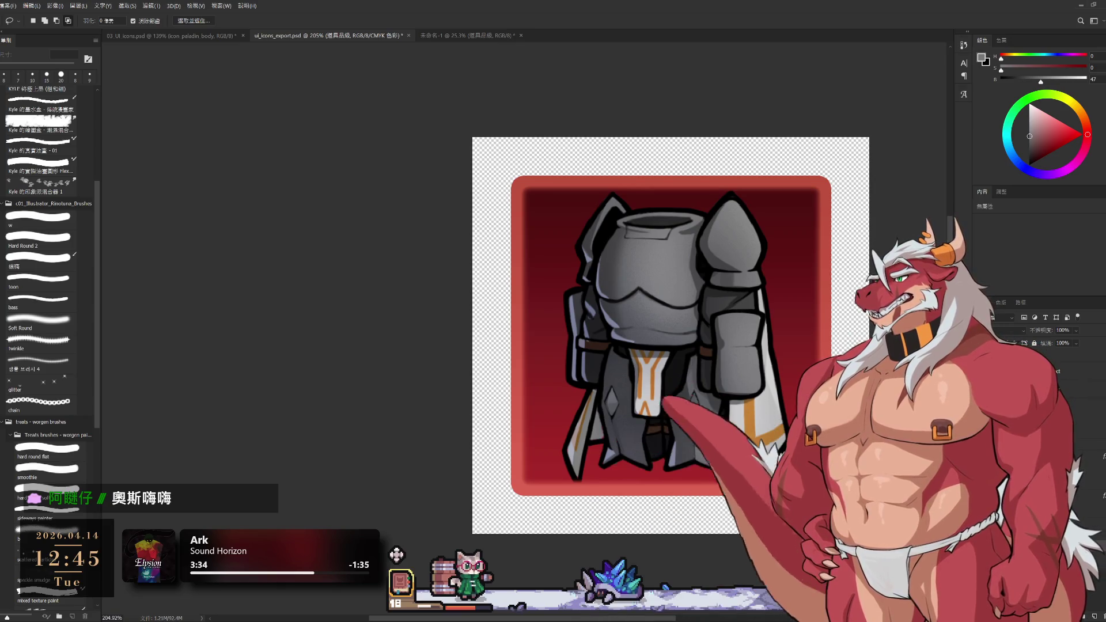
pyautogui.moveTo(772, 309); pyautogui.dragTo(651, 287)
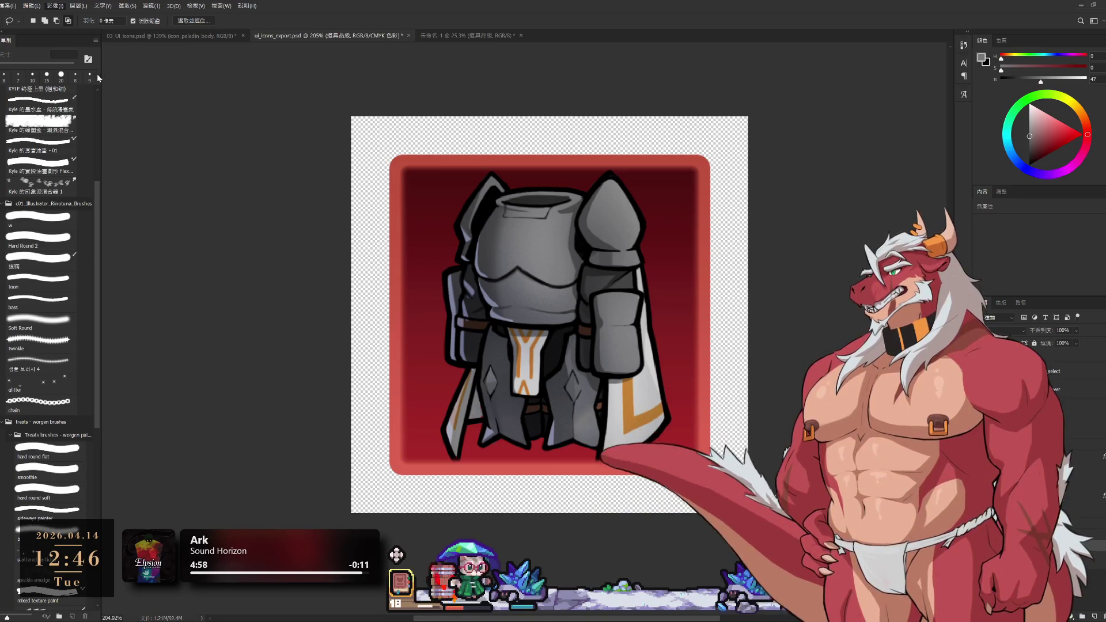
pyautogui.press('h')
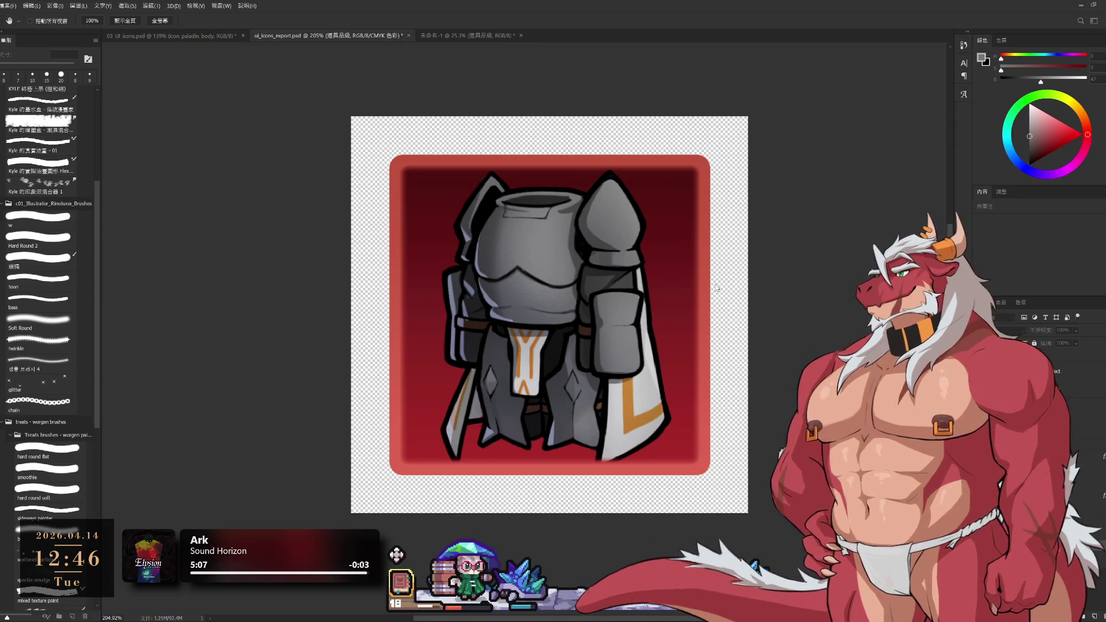
pyautogui.hotkey('ctrl', '-')
pyautogui.hotkey('ctrl', '-')
pyautogui.hotkey('ctrl', '-')
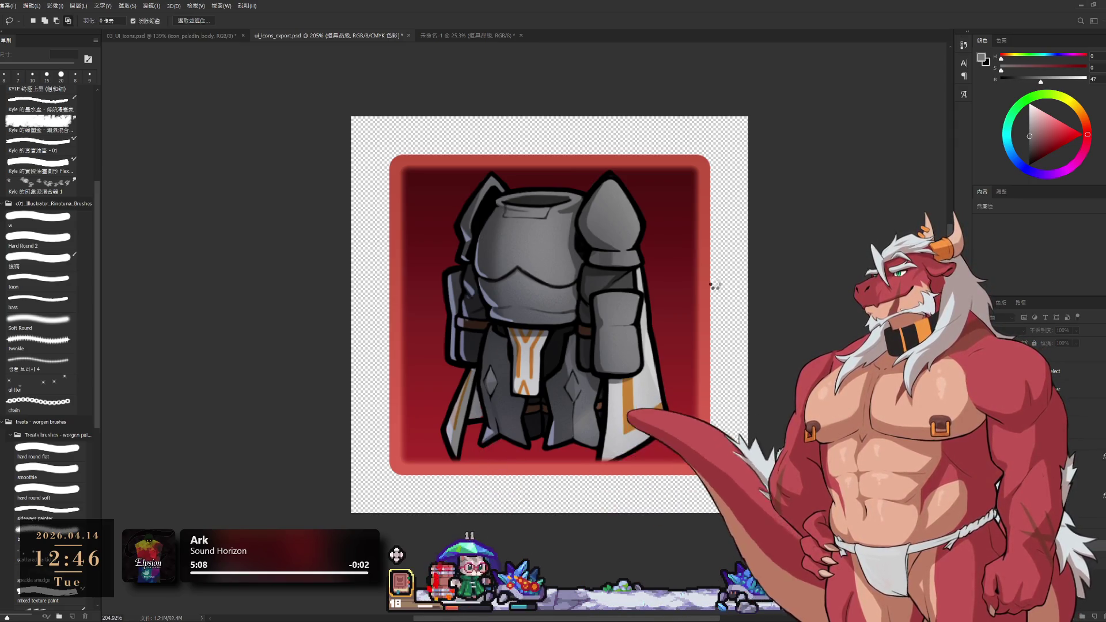
pyautogui.press('l')
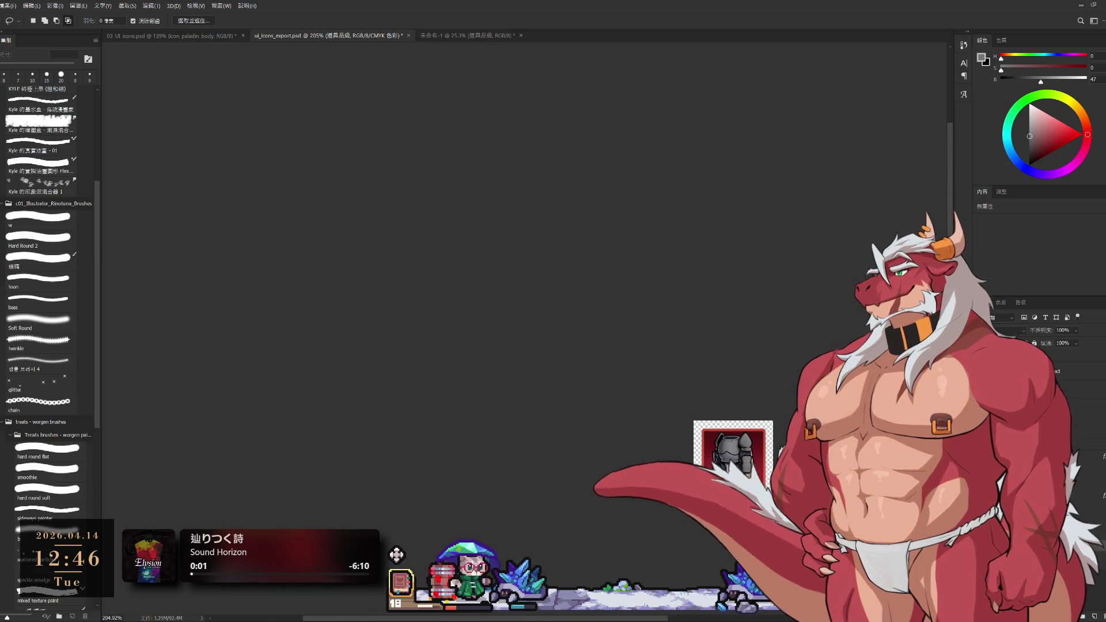
# Compare the Untitled mockup with the icon export document, magnifying a red slot.
pyautogui.click(463, 36)
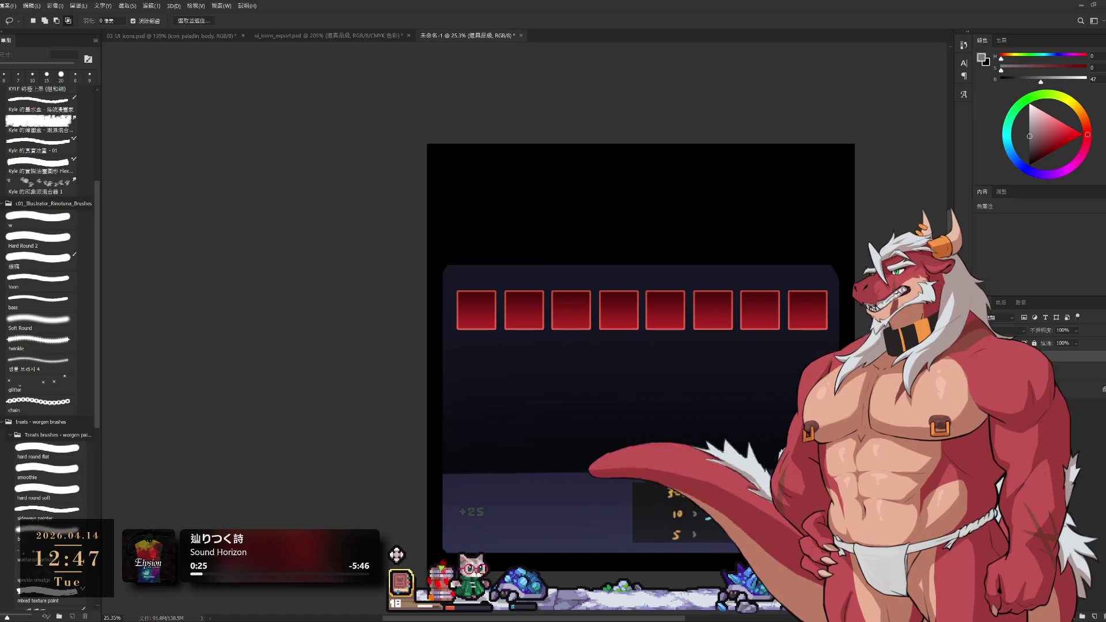
pyautogui.click(334, 35)
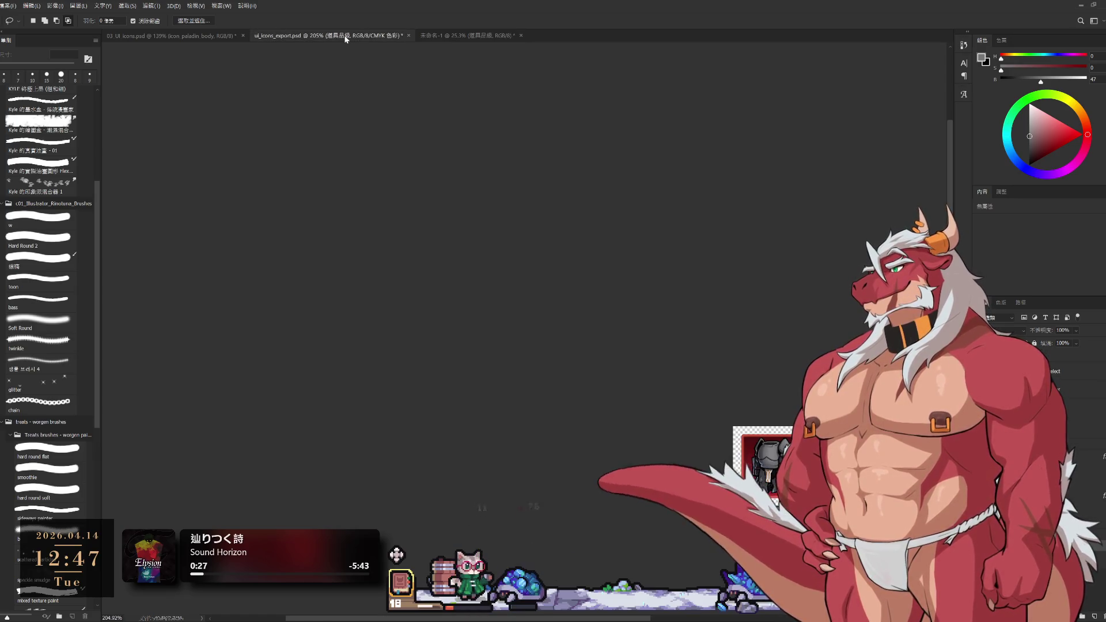
pyautogui.click(456, 35)
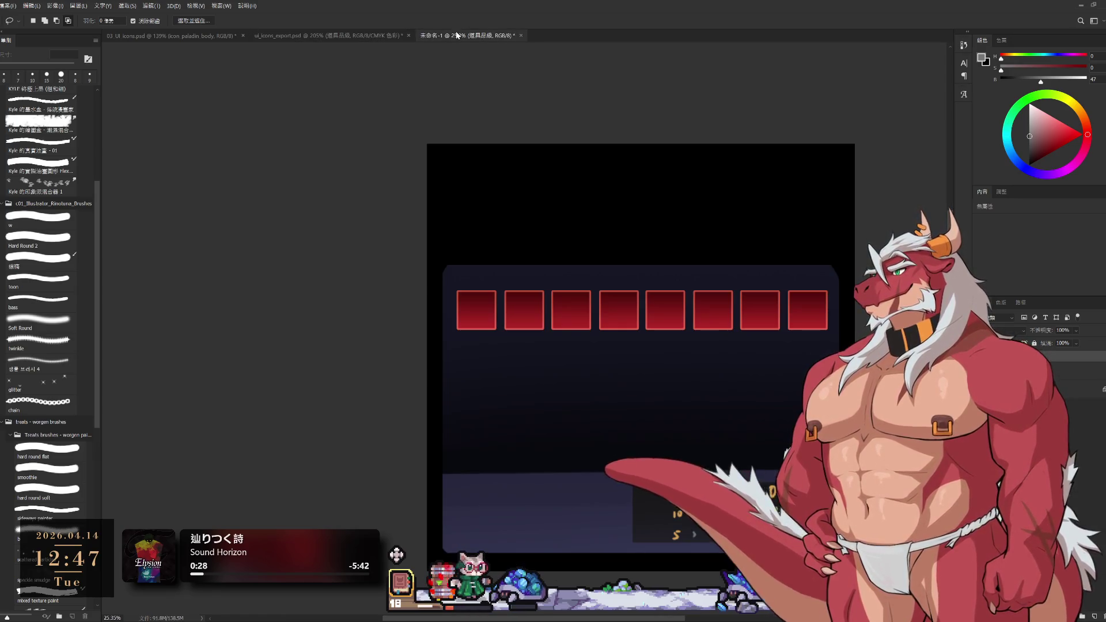
pyautogui.keyDown('ctrl'); pyautogui.click(680, 311); pyautogui.keyUp('ctrl')
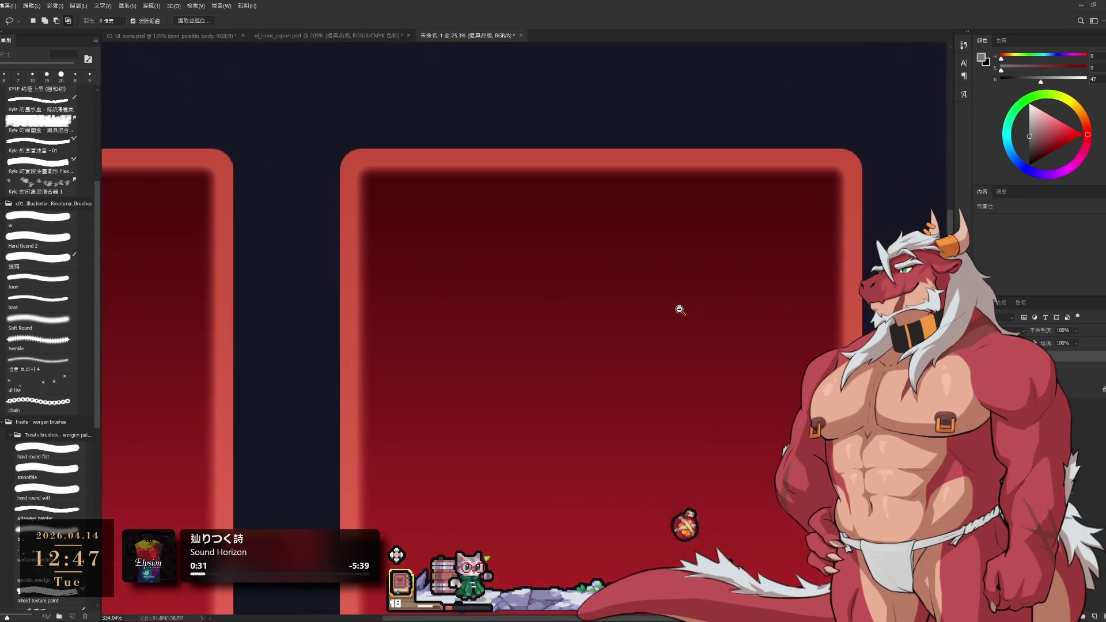
pyautogui.scroll(-10, 680, 312)
pyautogui.scroll(3, 630, 313)
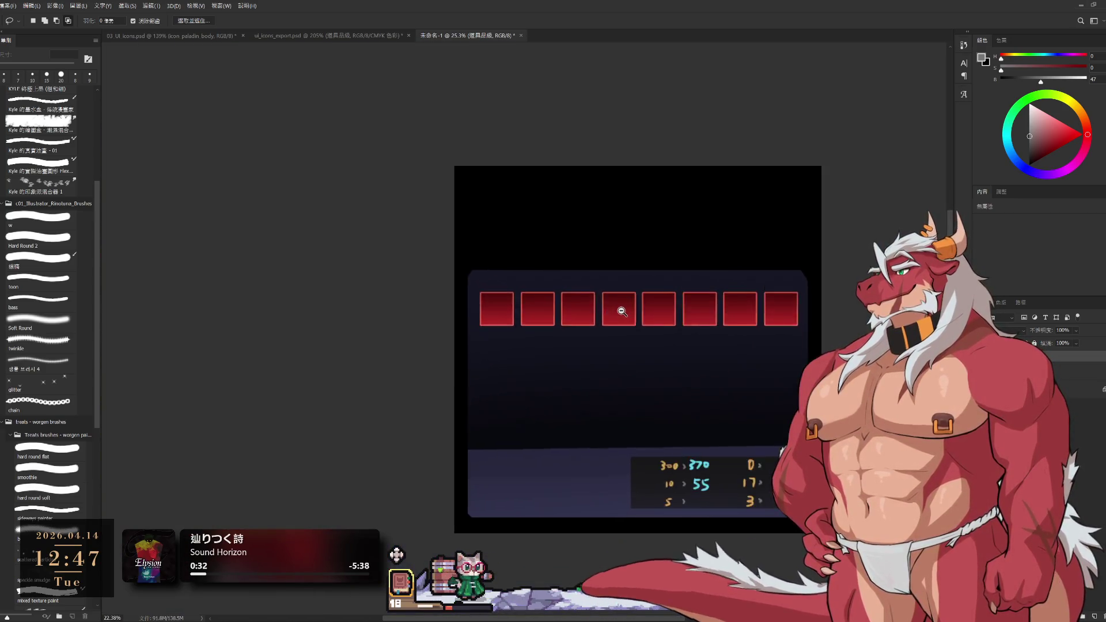
pyautogui.scroll(-1, 631, 312)
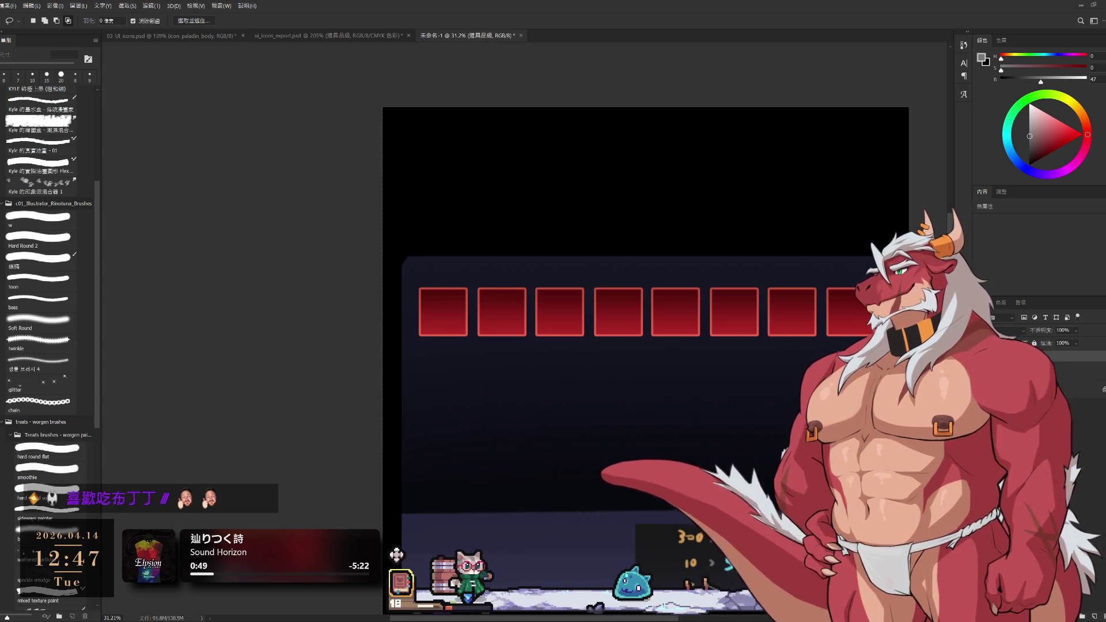
# In the icon export document, select the armor layer's mask.
pyautogui.hotkey('ctrl', 'shift', 'Tab')
pyautogui.scroll(2, 772, 432)
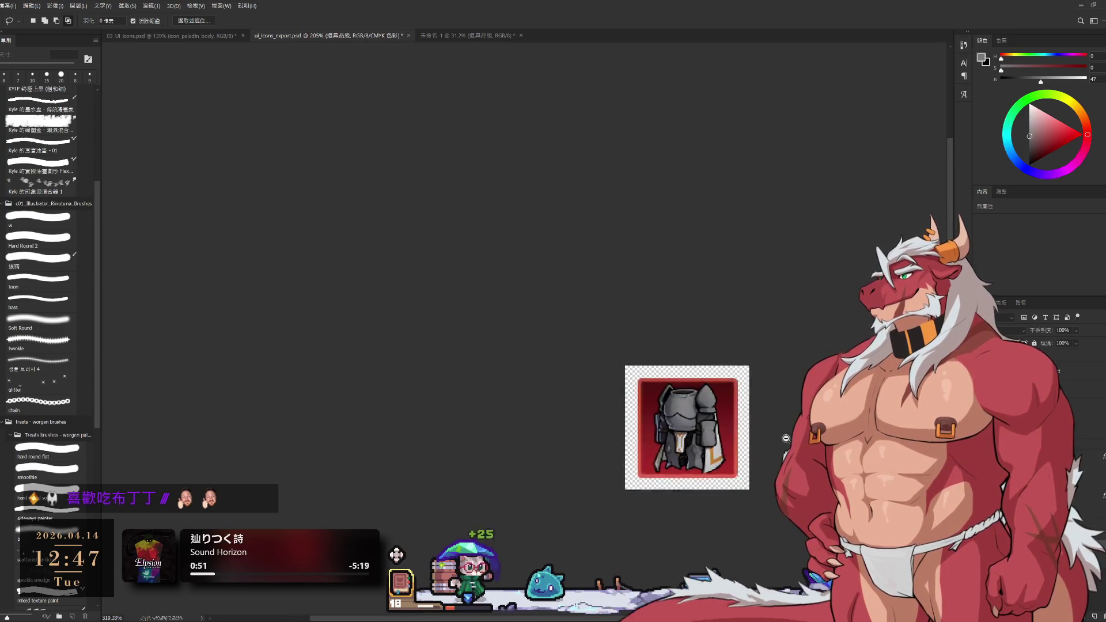
pyautogui.scroll(2, 785, 438)
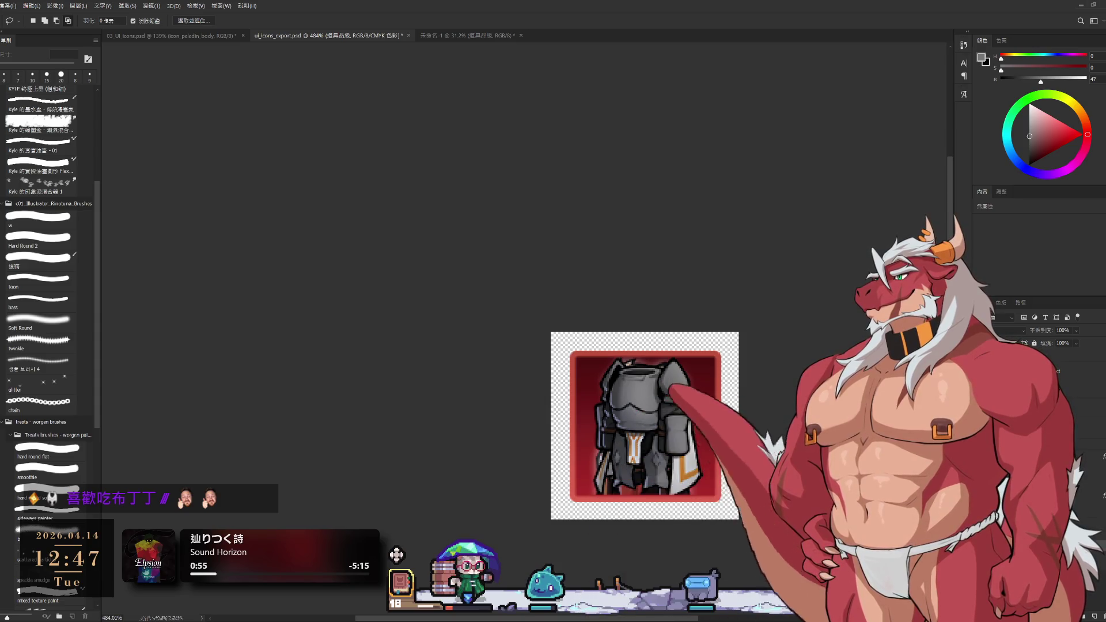
pyautogui.click(1031, 617)
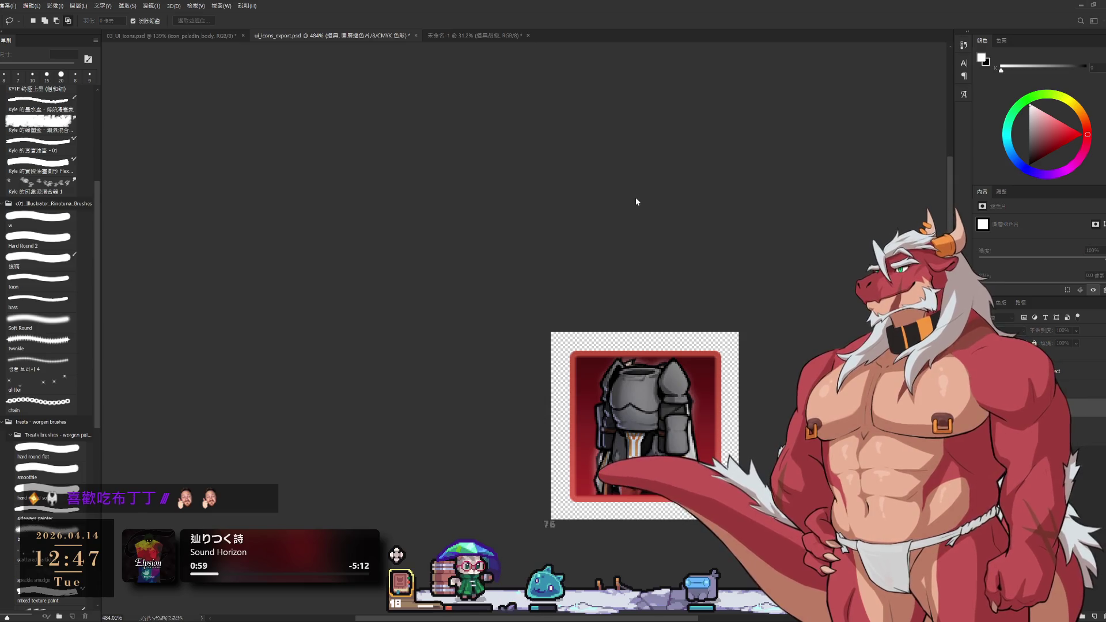
# Pan the inventory mockup back into view, checking the armor icon document again.
pyautogui.click(459, 35)
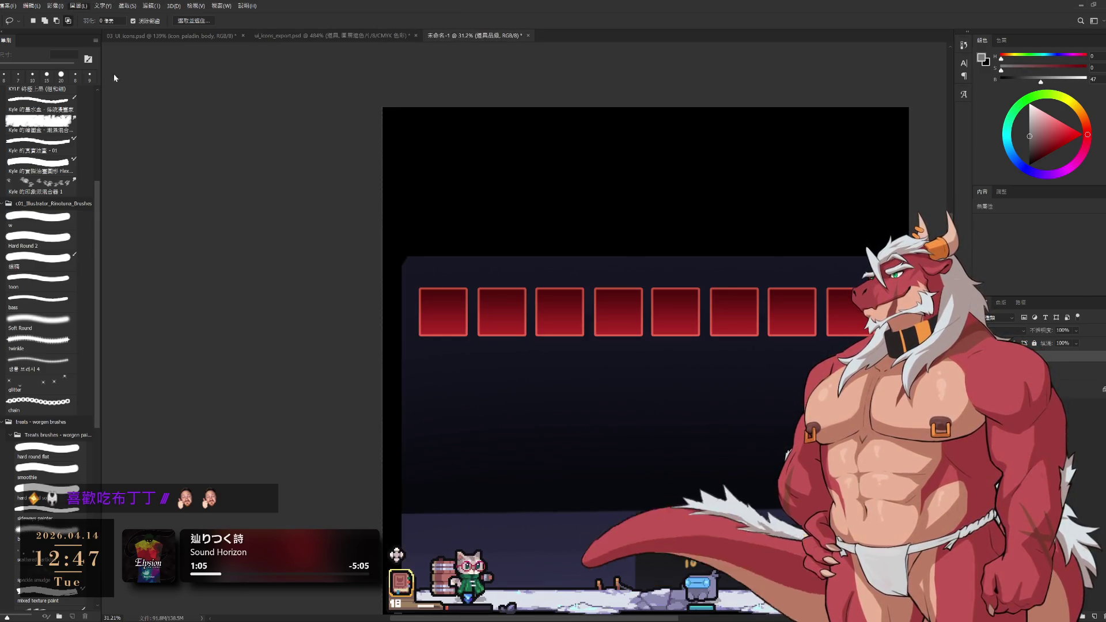
pyautogui.press('h')
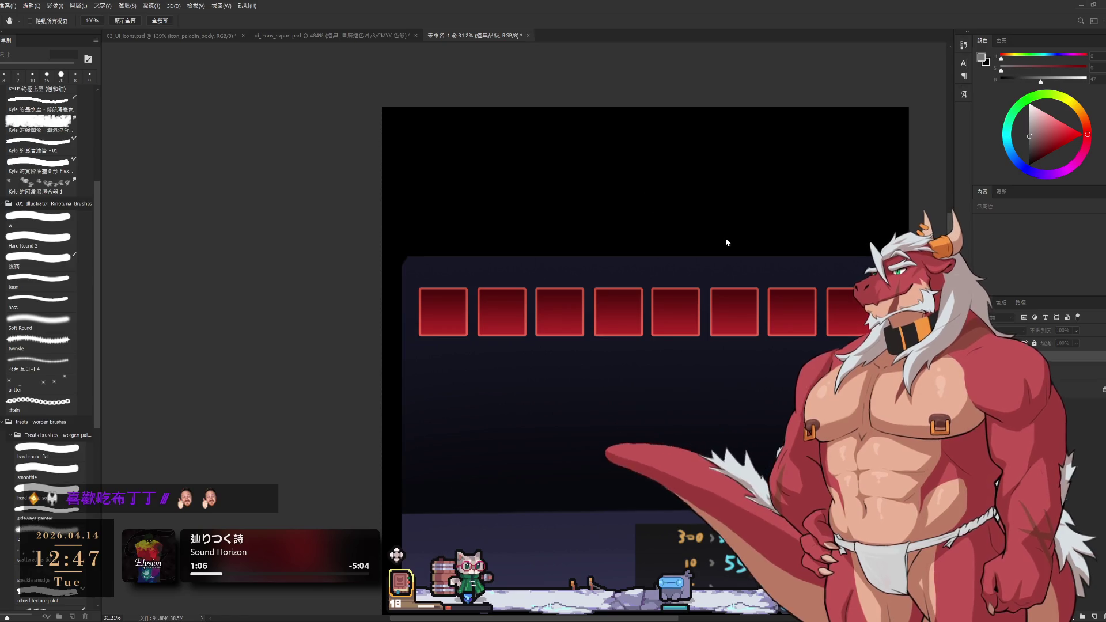
pyautogui.scroll(-5, 726, 242)
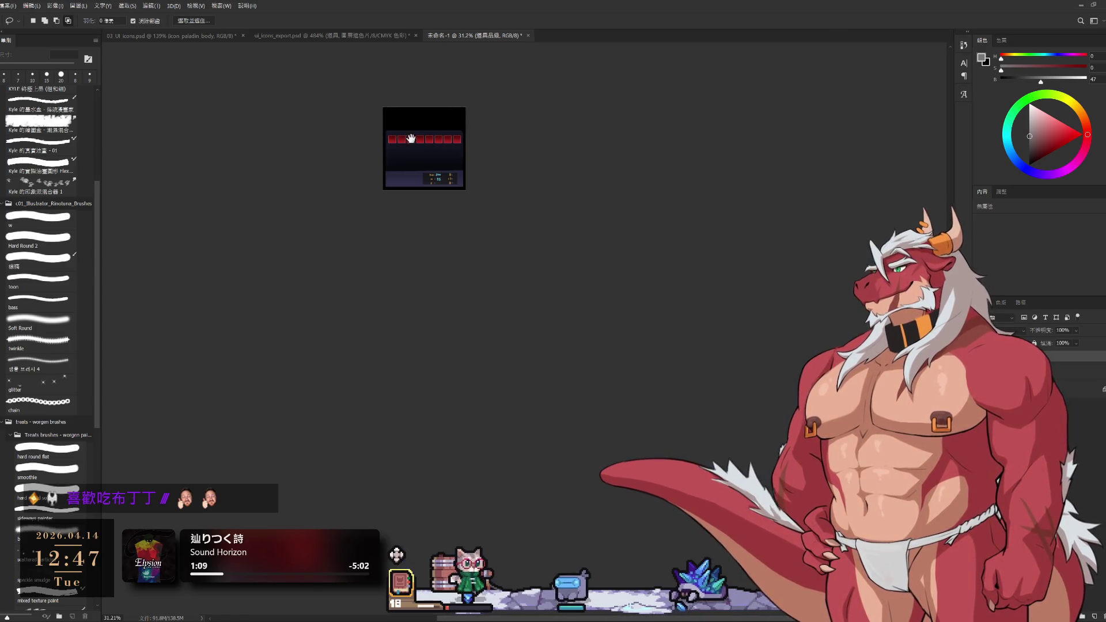
pyautogui.scroll(5, 564, 151)
pyautogui.moveTo(564, 151); pyautogui.dragTo(776, 352)
pyautogui.scroll(3, 776, 353)
pyautogui.scroll(-2, 785, 343)
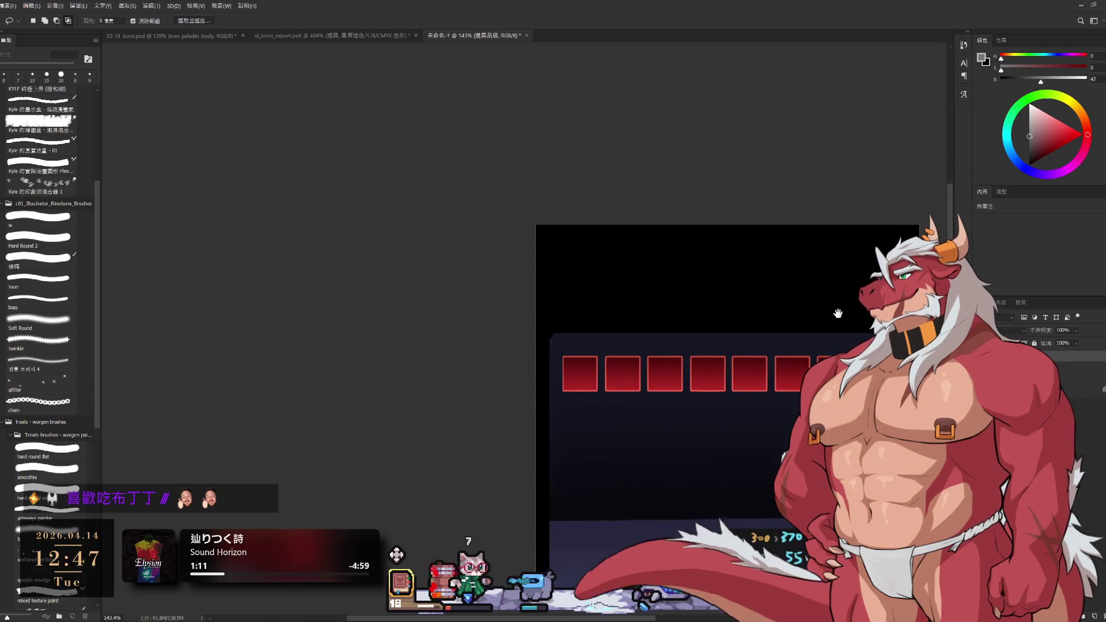
pyautogui.click(286, 35)
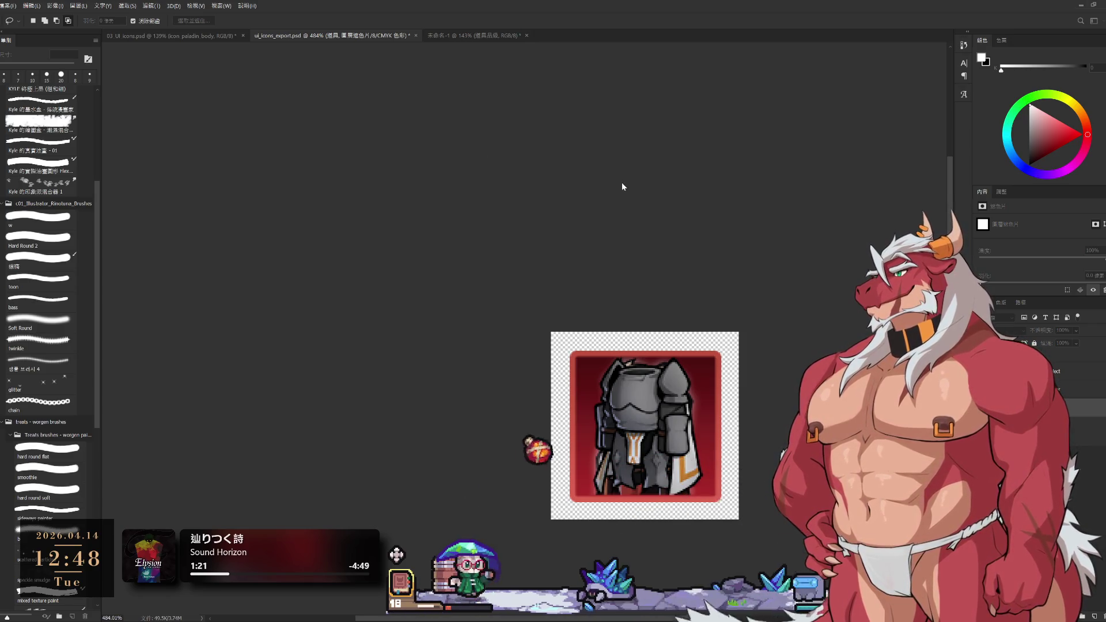
pyautogui.click(461, 35)
# Move the knight sprite into the first red slot with Free Transform and commit.
pyautogui.scroll(3, 646, 286)
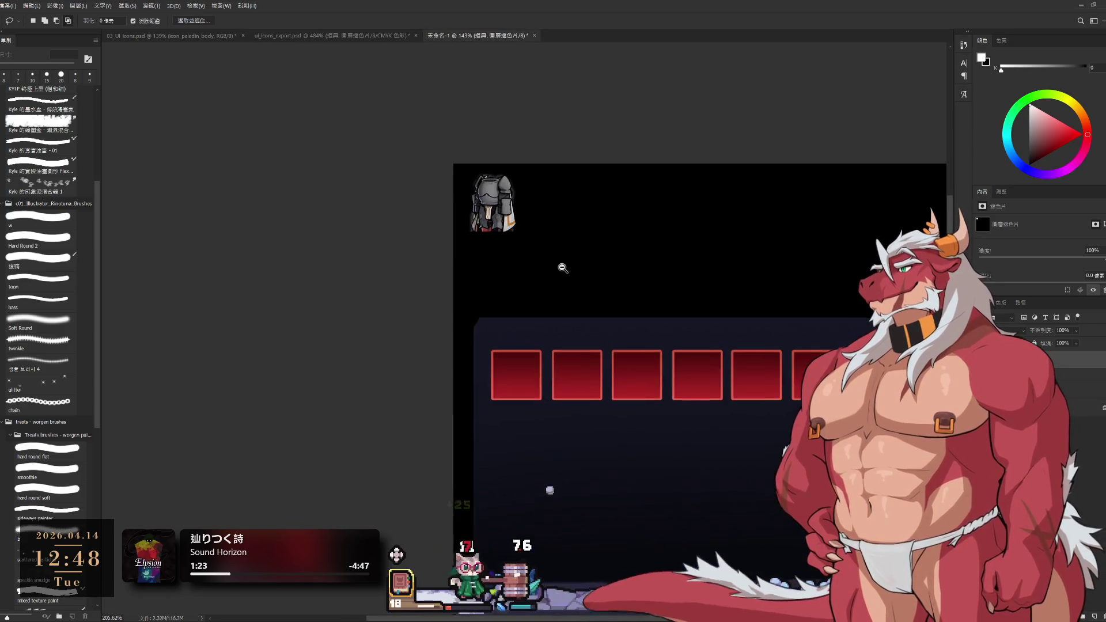
pyautogui.hotkey('ctrl', 't')
pyautogui.moveTo(494, 203)
pyautogui.mouseDown()
pyautogui.moveTo(561, 387)
pyautogui.moveTo(519, 374)
pyautogui.mouseUp()
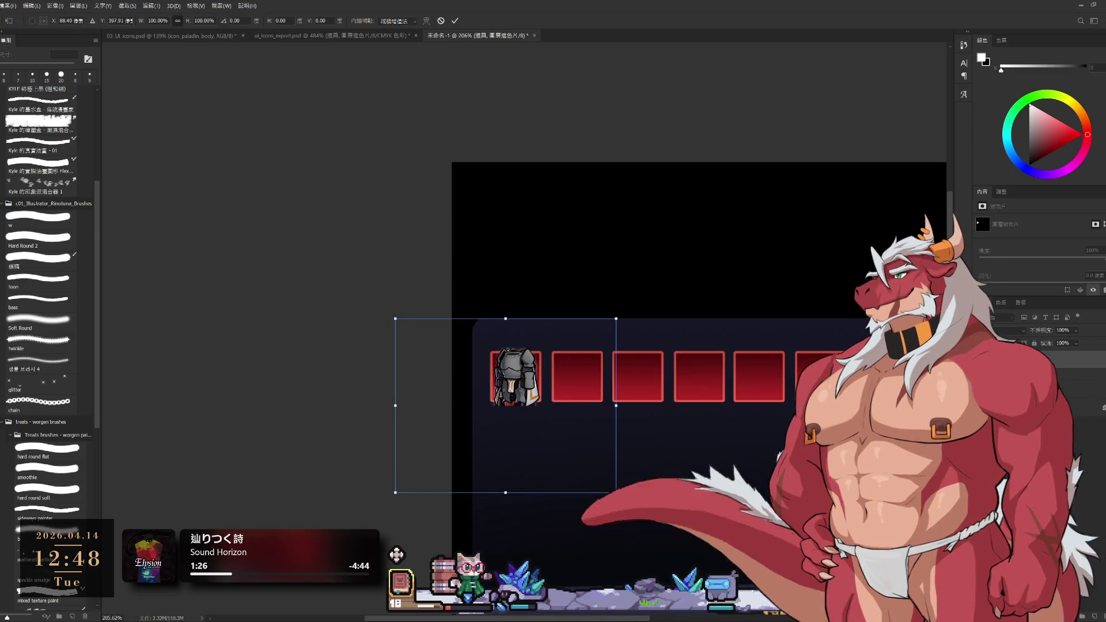
pyautogui.scroll(4, 527, 412)
pyautogui.moveTo(558, 393); pyautogui.dragTo(557, 391)
pyautogui.press('Return')
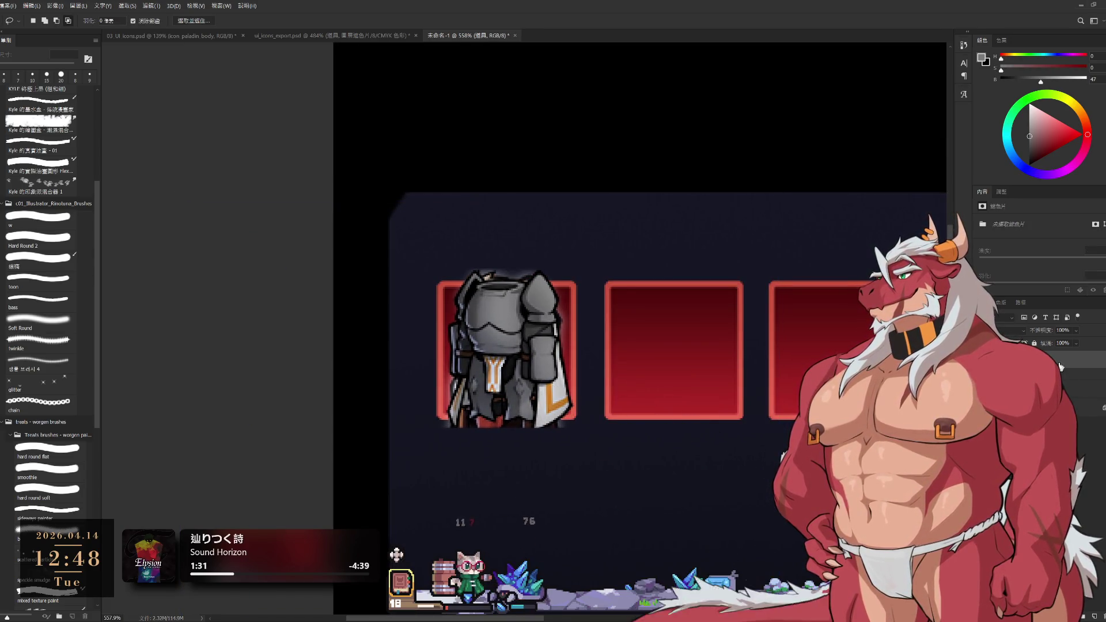
# Scale the knight down to about 77% so it fits inside the slot.
pyautogui.scroll(-6, 489, 452)
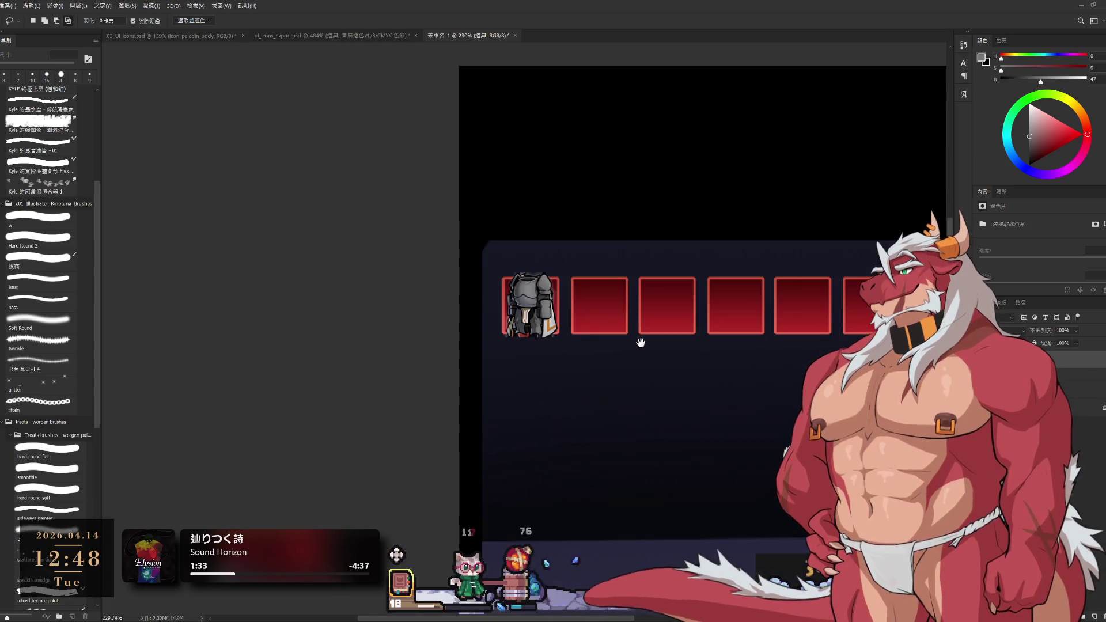
pyautogui.scroll(2, 686, 365)
pyautogui.hotkey('ctrl', 't')
pyautogui.moveTo(528, 431); pyautogui.dragTo(529, 403)
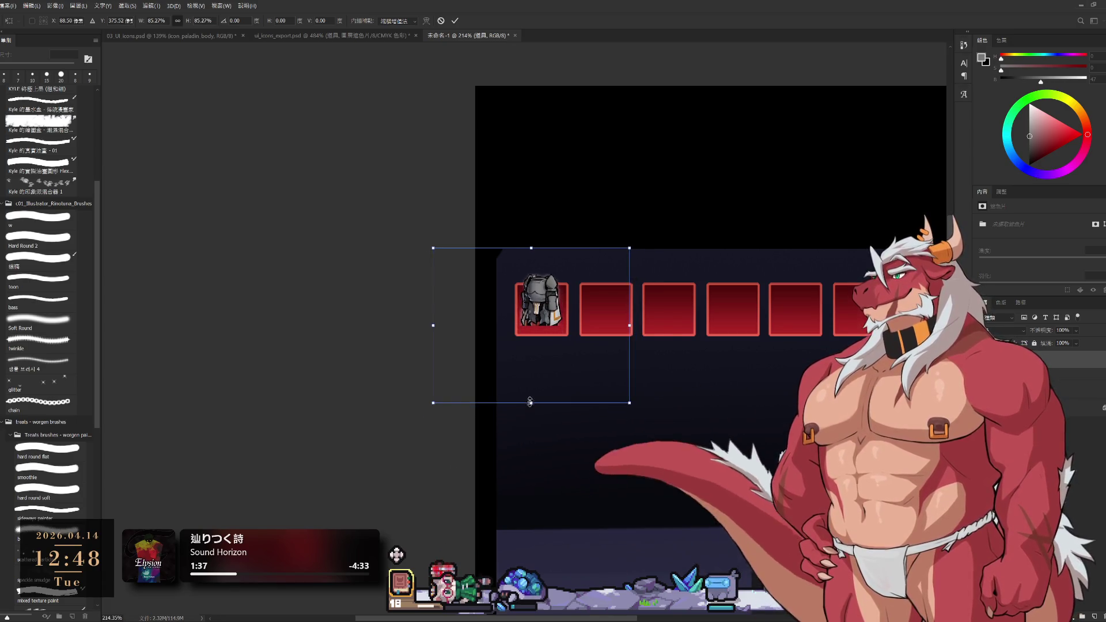
pyautogui.scroll(5, 548, 317)
pyautogui.moveTo(513, 136)
pyautogui.mouseDown()
pyautogui.moveTo(514, 167)
pyautogui.moveTo(547, 144)
pyautogui.moveTo(514, 149)
pyautogui.moveTo(546, 147)
pyautogui.moveTo(519, 166)
pyautogui.mouseUp()
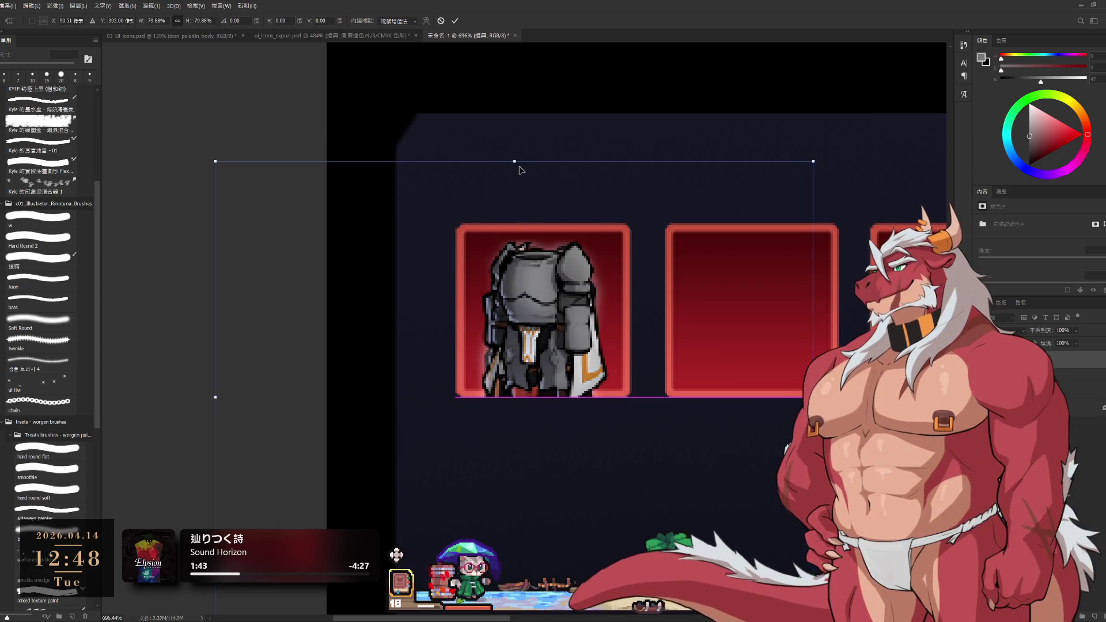
pyautogui.keyDown('alt'); pyautogui.click(685, 344); pyautogui.keyUp('alt')
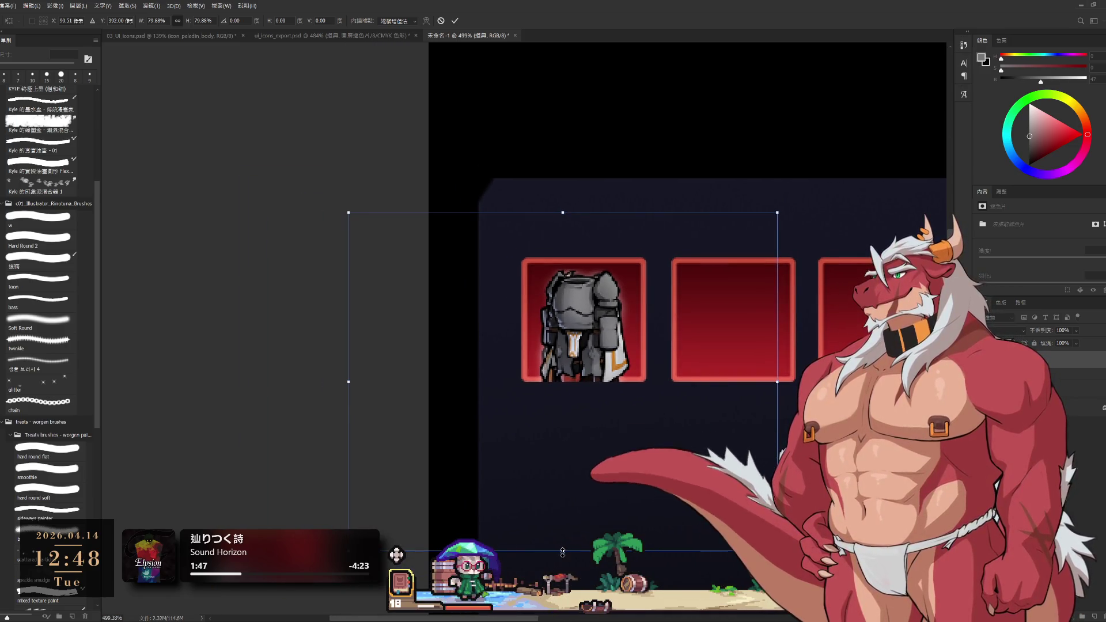
pyautogui.moveTo(562, 550); pyautogui.dragTo(568, 541)
pyautogui.moveTo(641, 375); pyautogui.dragTo(641, 376)
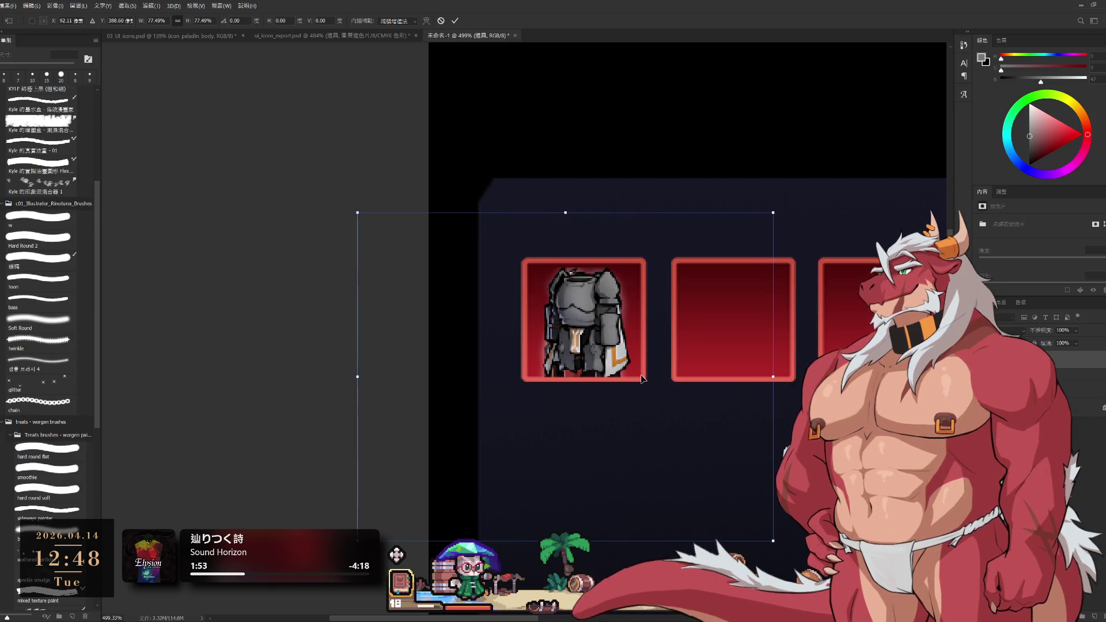
pyautogui.click(454, 21)
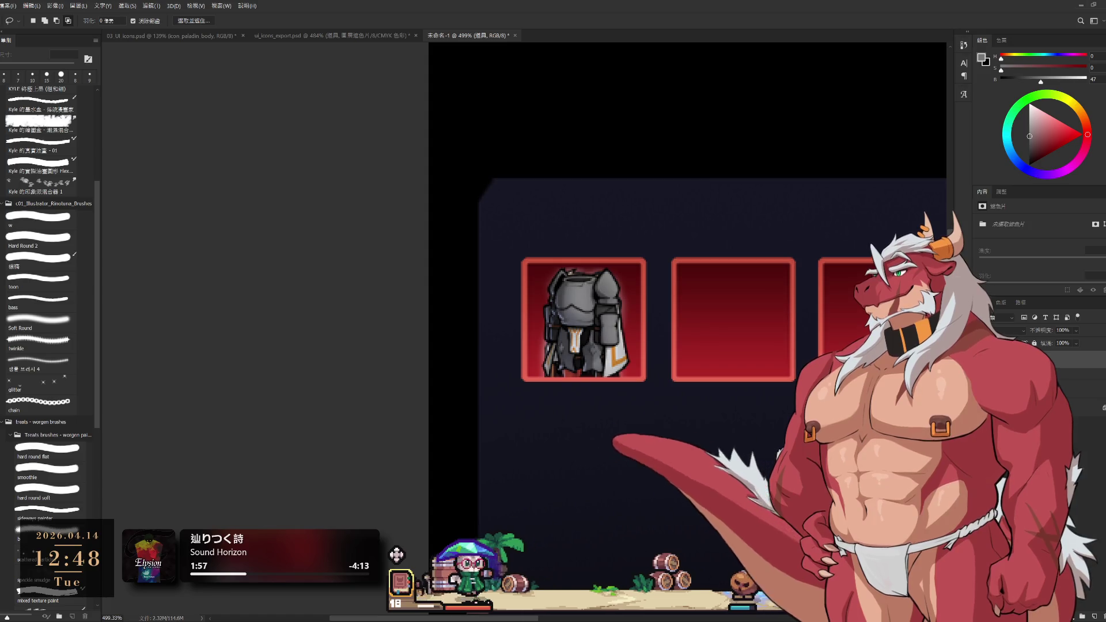
# Preview the cloak, skull, sword, staff and helmet icons in the first slot.
pyautogui.hotkey('ctrl', 'v')
pyautogui.hotkey('ctrl', 'z')
pyautogui.hotkey('ctrl', 'z')
pyautogui.hotkey('ctrl', 'z')
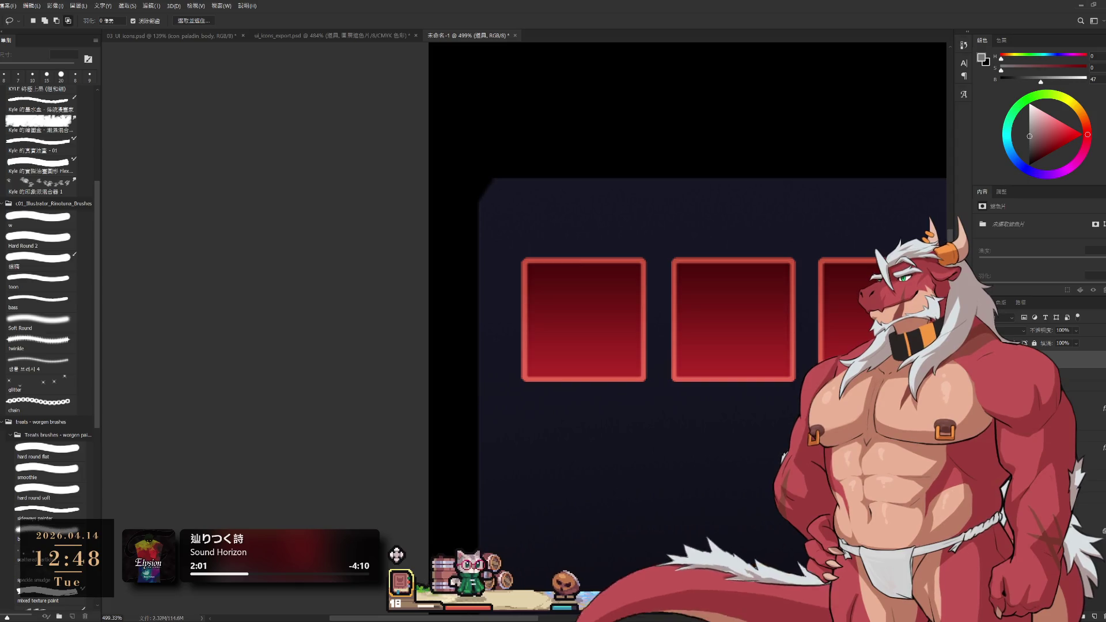
pyautogui.hotkey('ctrl', 'z')
pyautogui.hotkey('ctrl', 'shift', 'z')
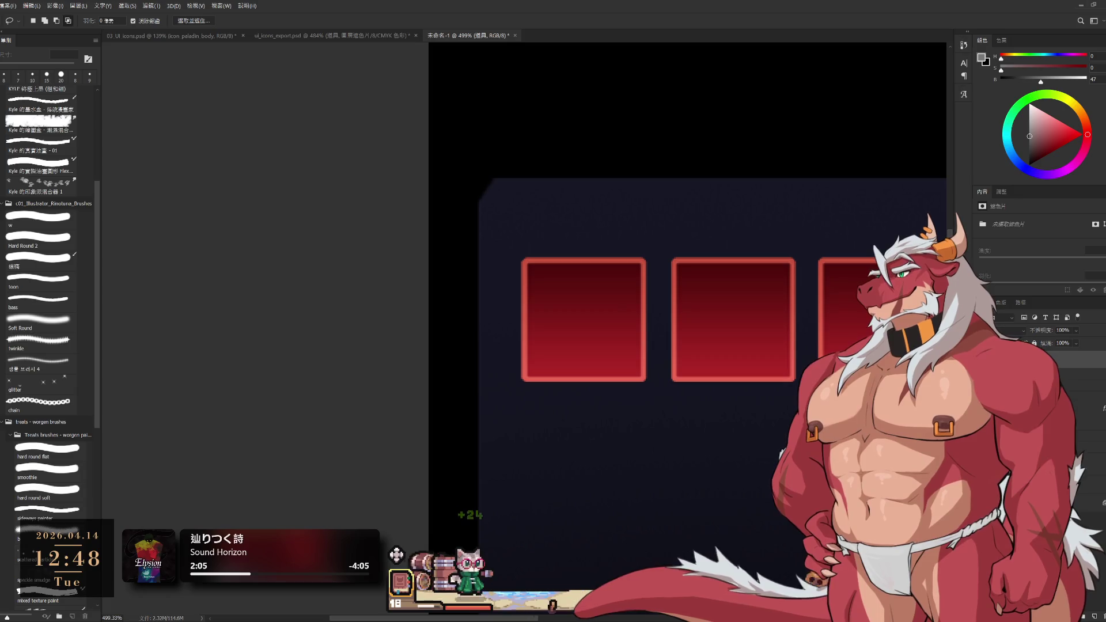
pyautogui.hotkey('ctrl', 'shift', 'z')
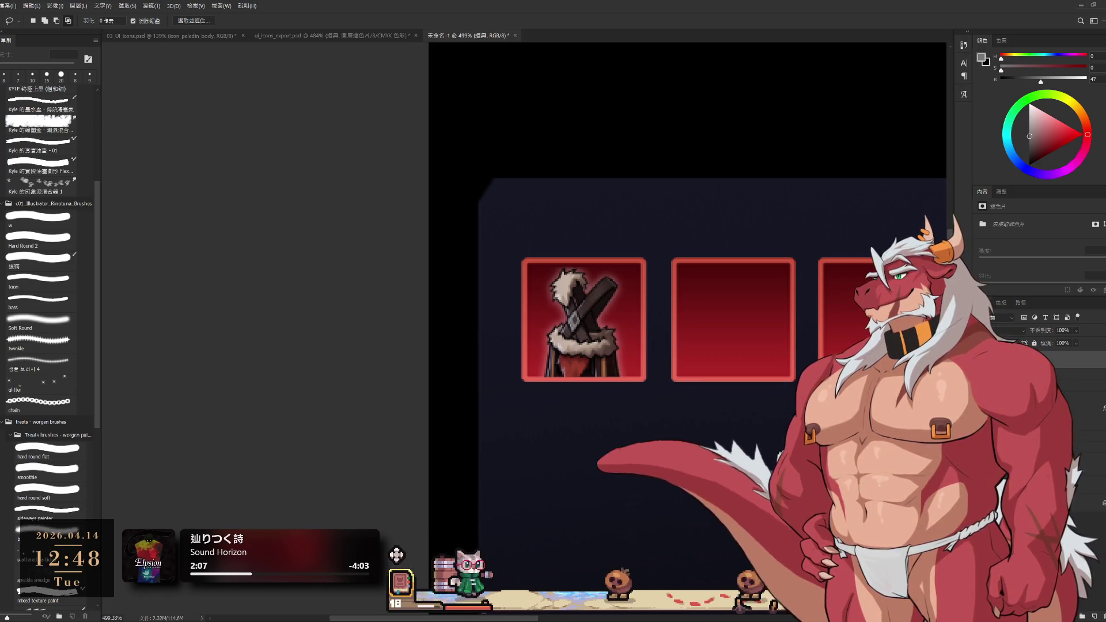
pyautogui.hotkey('ctrl', 'shift', 'z')
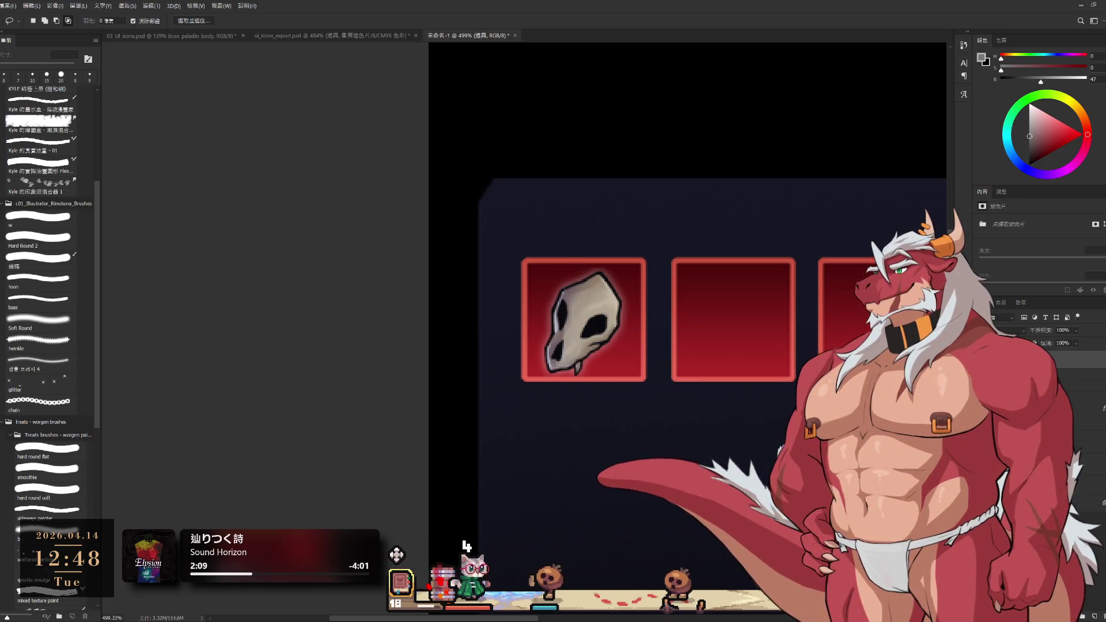
pyautogui.hotkey('ctrl', 'shift', 'z')
pyautogui.hotkey('ctrl', 'shift', 'z')
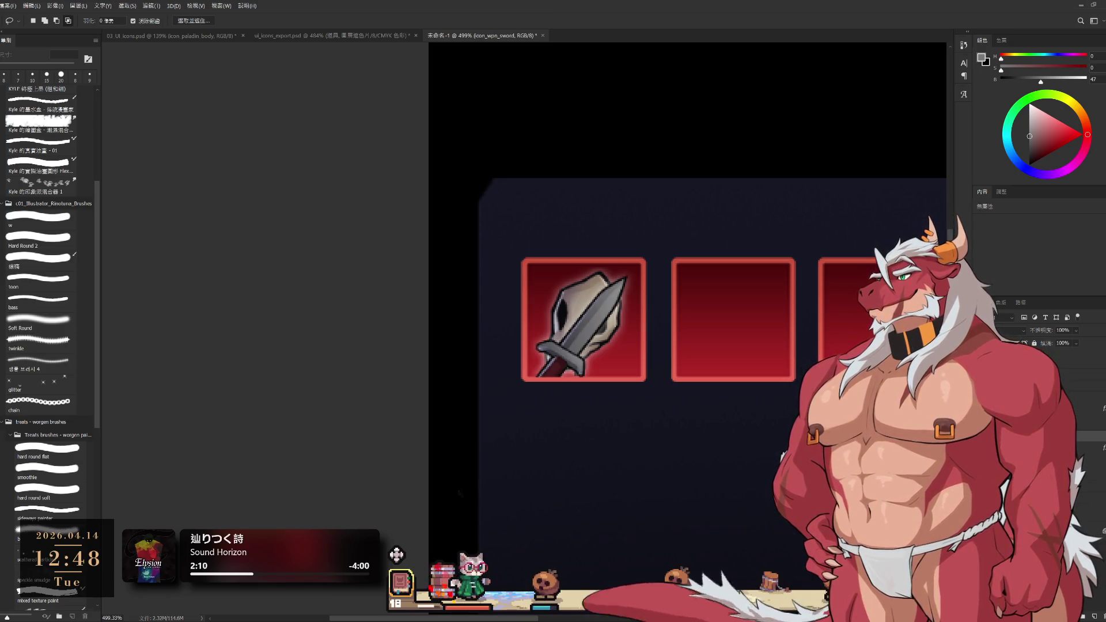
pyautogui.hotkey('ctrl', 'shift', 'z')
pyautogui.hotkey('ctrl', 'z')
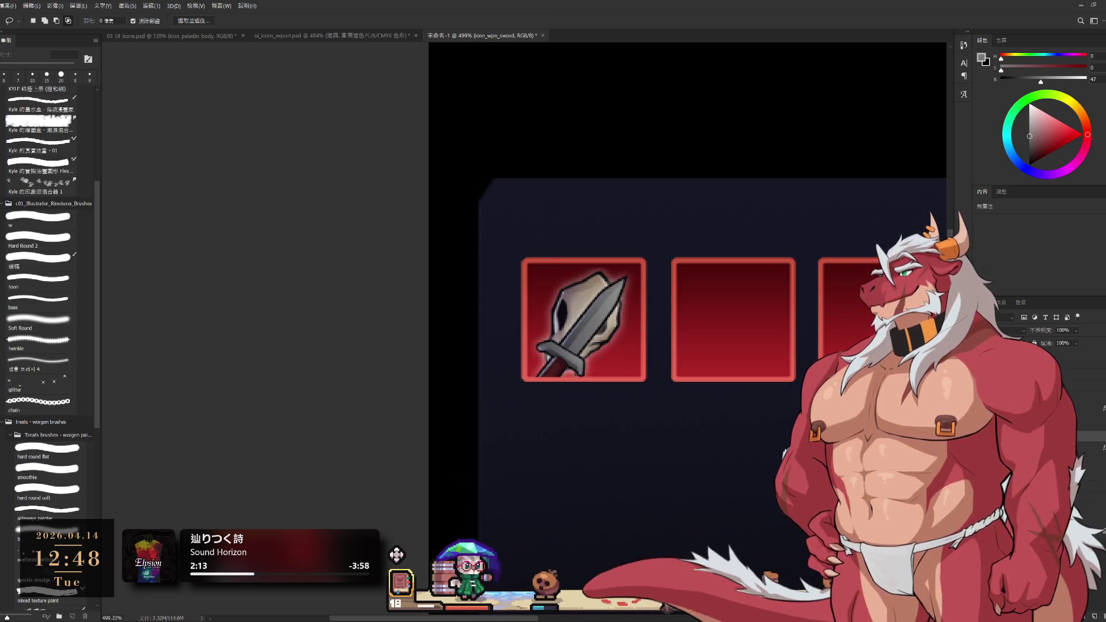
pyautogui.hotkey('ctrl', 'z')
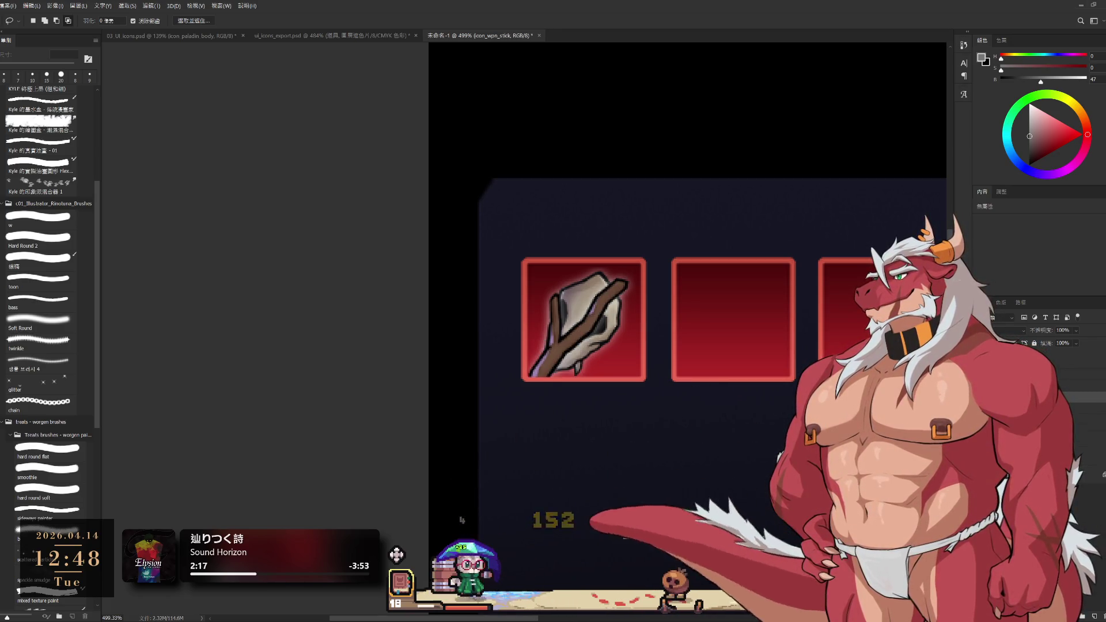
pyautogui.hotkey('ctrl', 'z')
pyautogui.hotkey('ctrl', 'z')
# Duplicate the current item layer with Ctrl+J and reselect the original.
pyautogui.moveTo(768, 379); pyautogui.dragTo(667, 388)
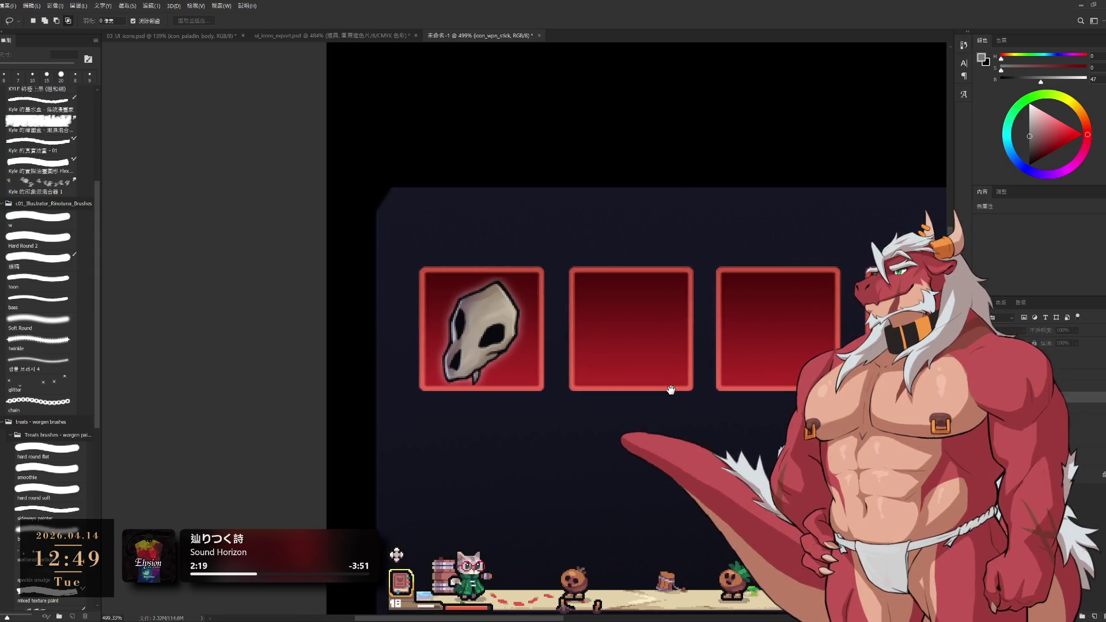
pyautogui.click(1079, 415)
pyautogui.moveTo(767, 406); pyautogui.dragTo(711, 414)
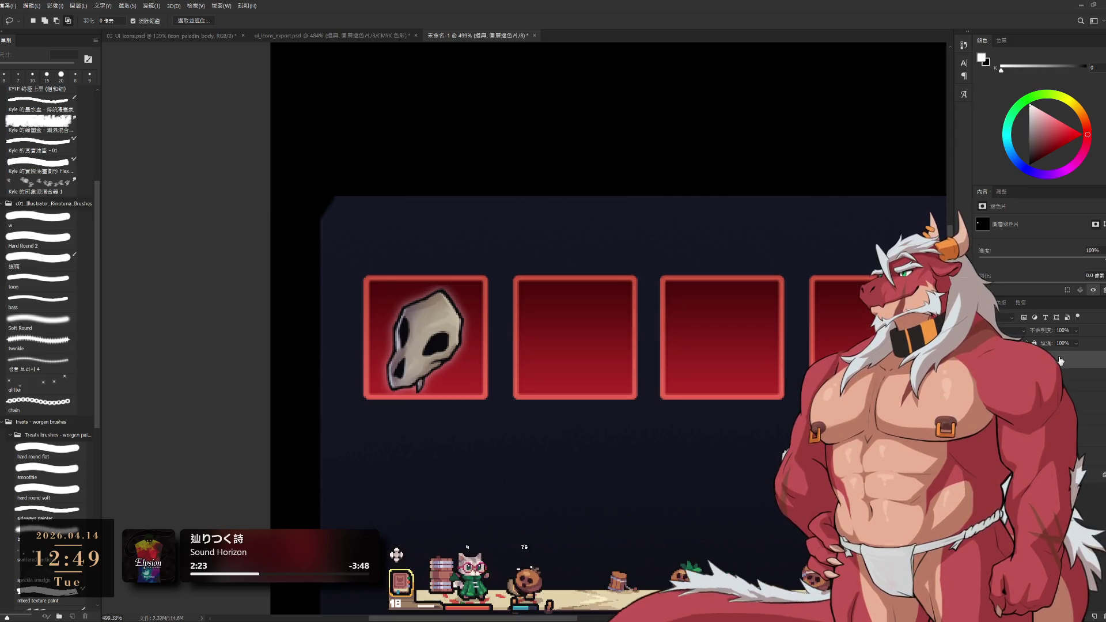
pyautogui.hotkey('ctrl', 'j')
pyautogui.hotkey('alt', '[')
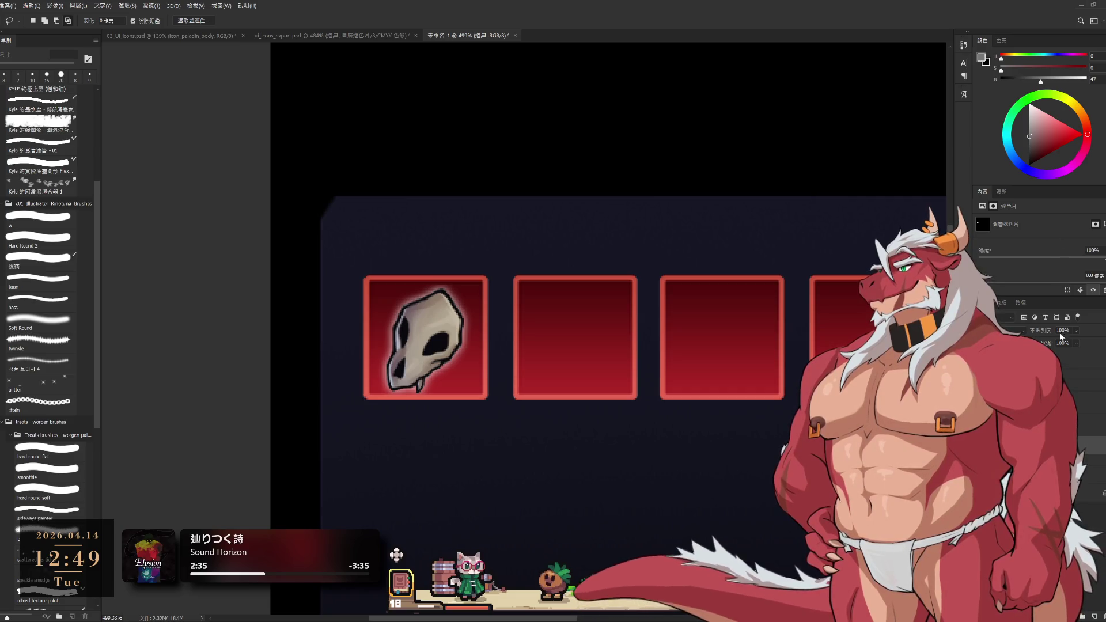
# In group 群組 34, hide the skull and show the icon_body_wild cloak layer.
pyautogui.click(1065, 385)
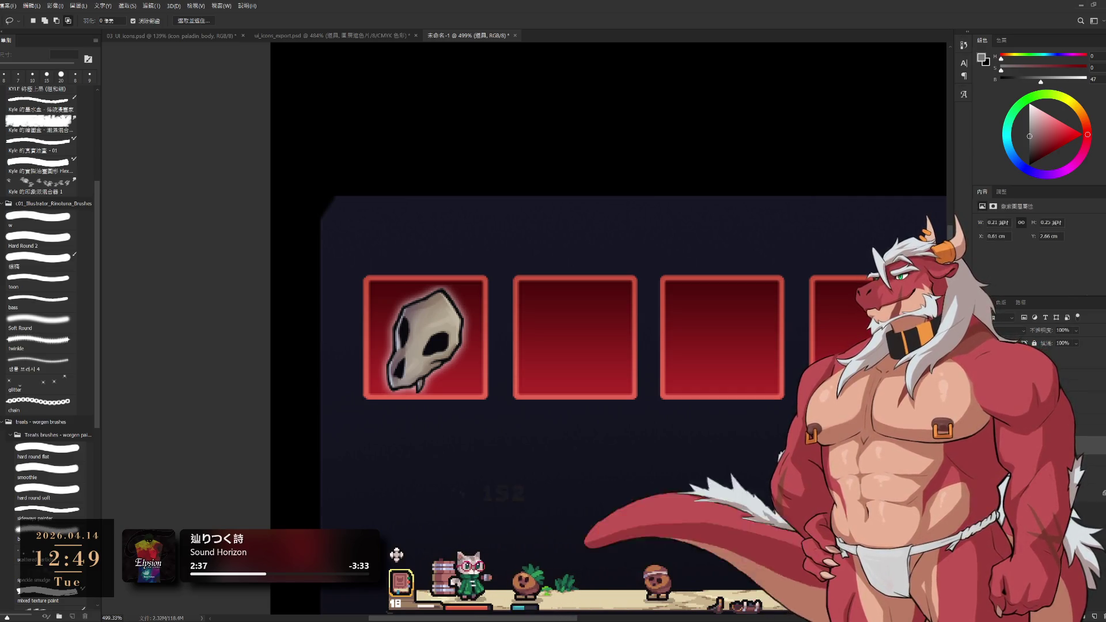
pyautogui.click(1037, 371)
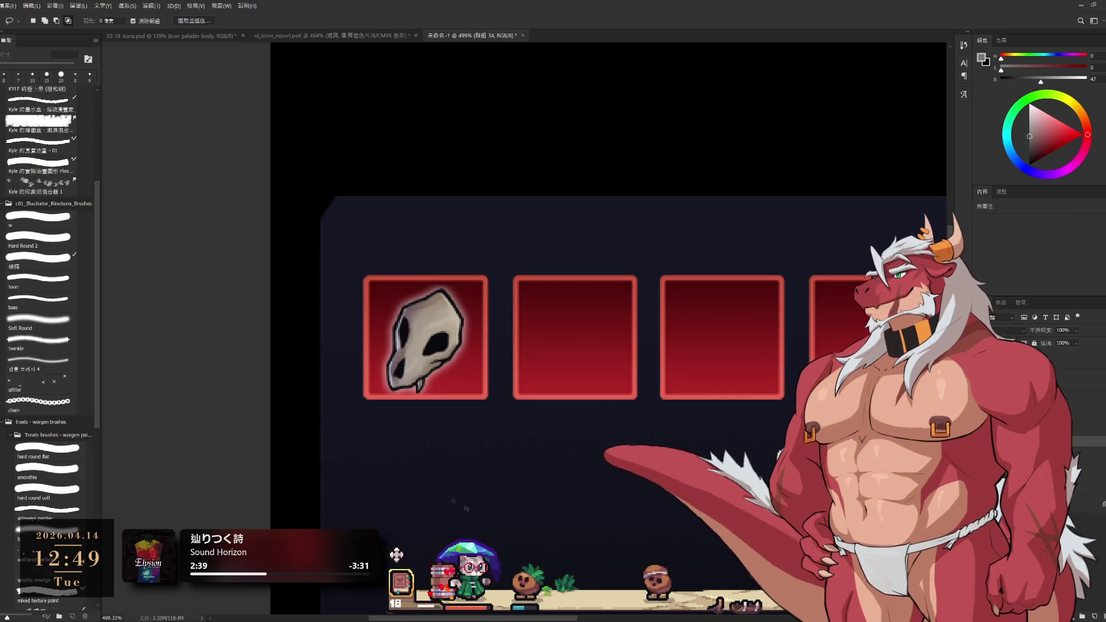
pyautogui.click(1037, 385)
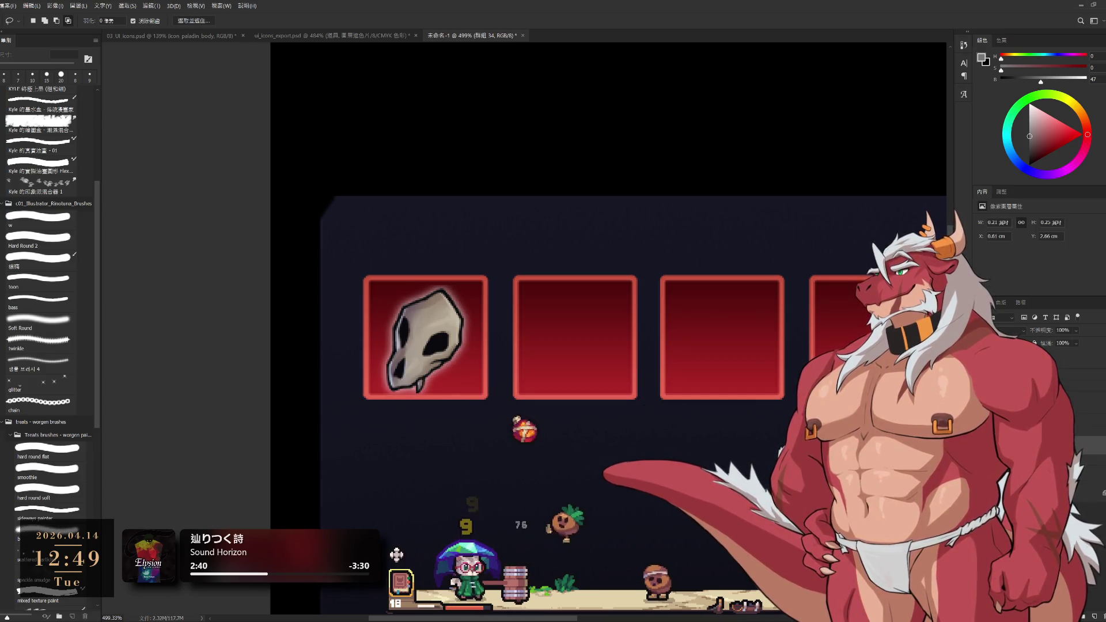
pyautogui.click(985, 385)
pyautogui.click(1037, 397)
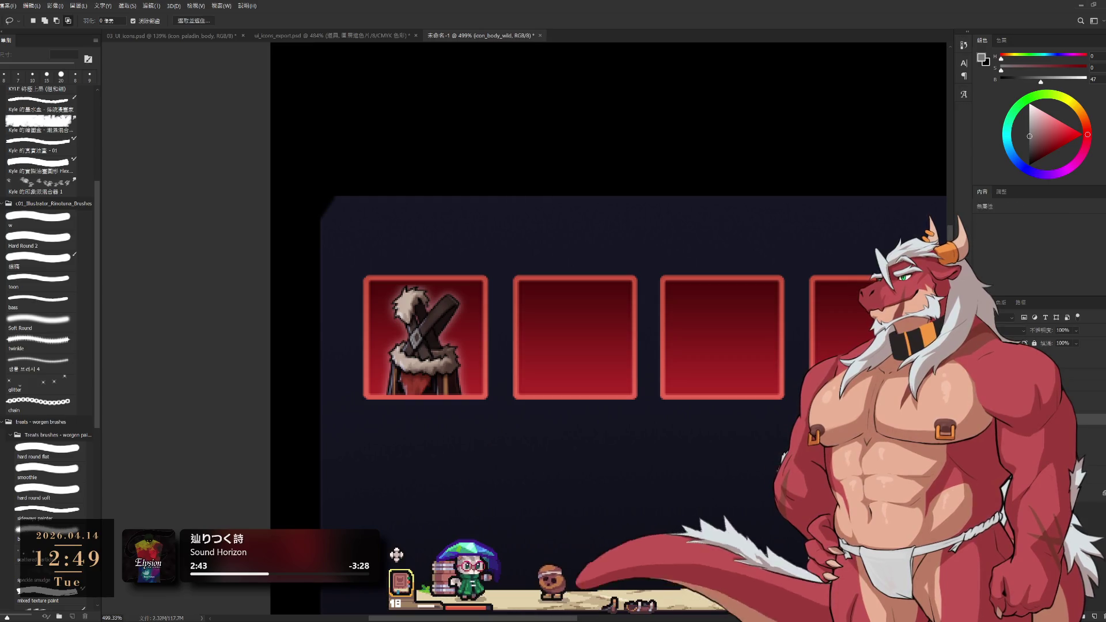
pyautogui.click(1061, 363)
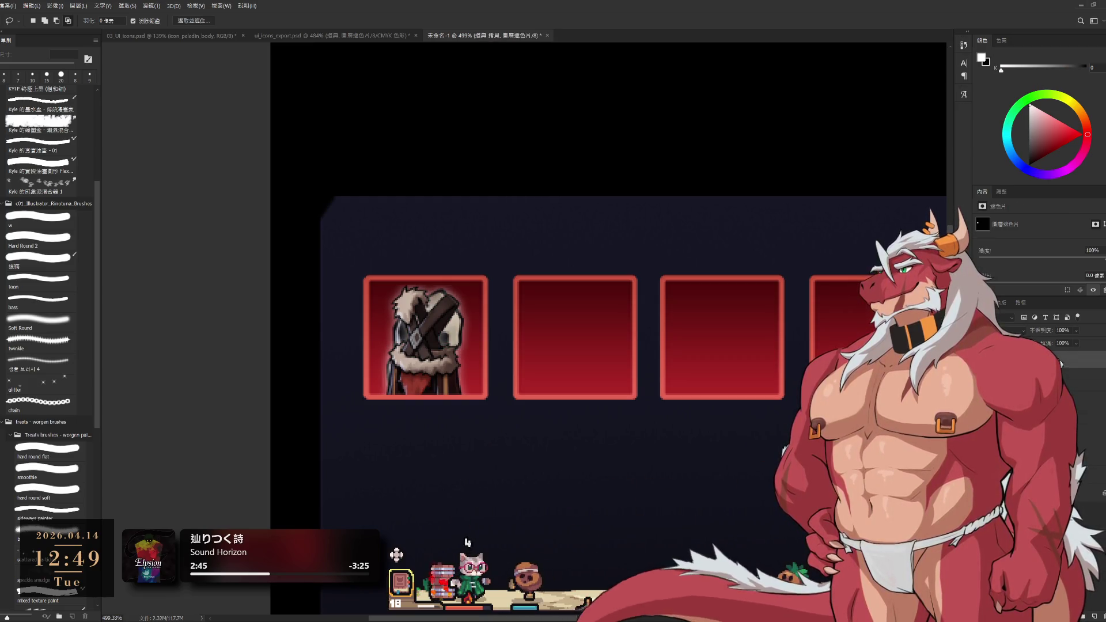
pyautogui.hotkey('ctrl', 'v')
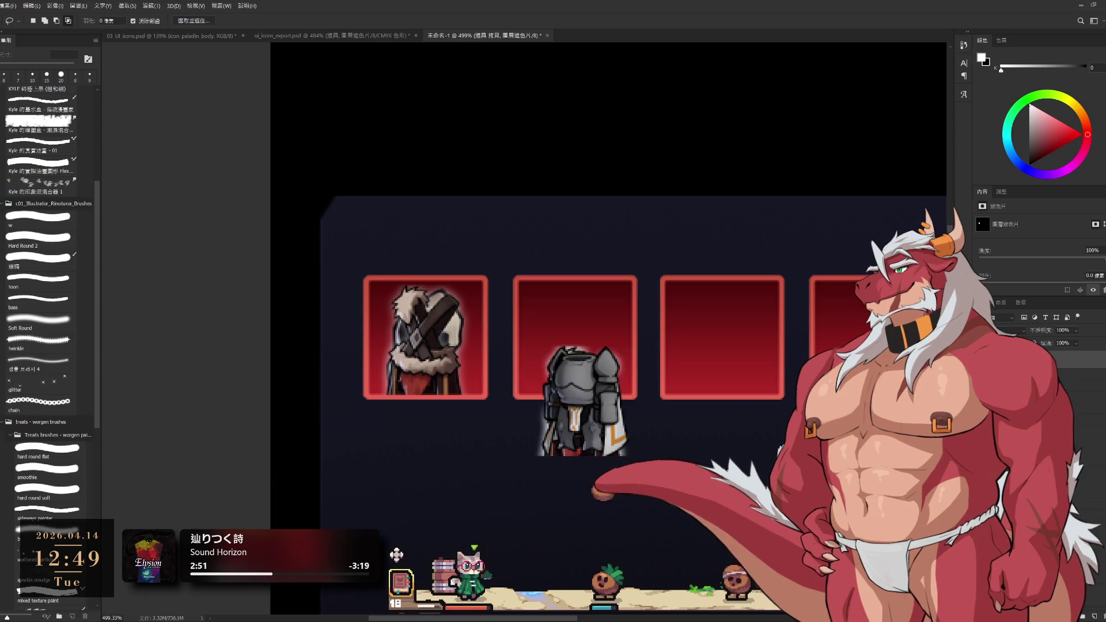
# Group the duplicated grey armour icon as 群組 35 and 37 for the second slot.
pyautogui.hotkey('ctrl', 'g')
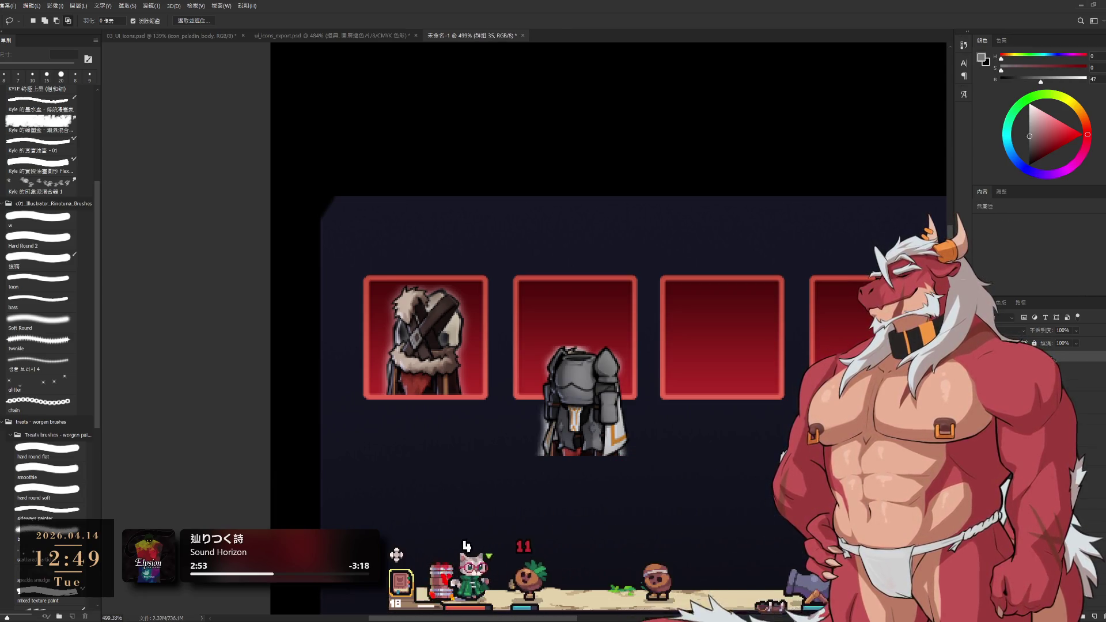
pyautogui.hotkey('ctrl', 'z')
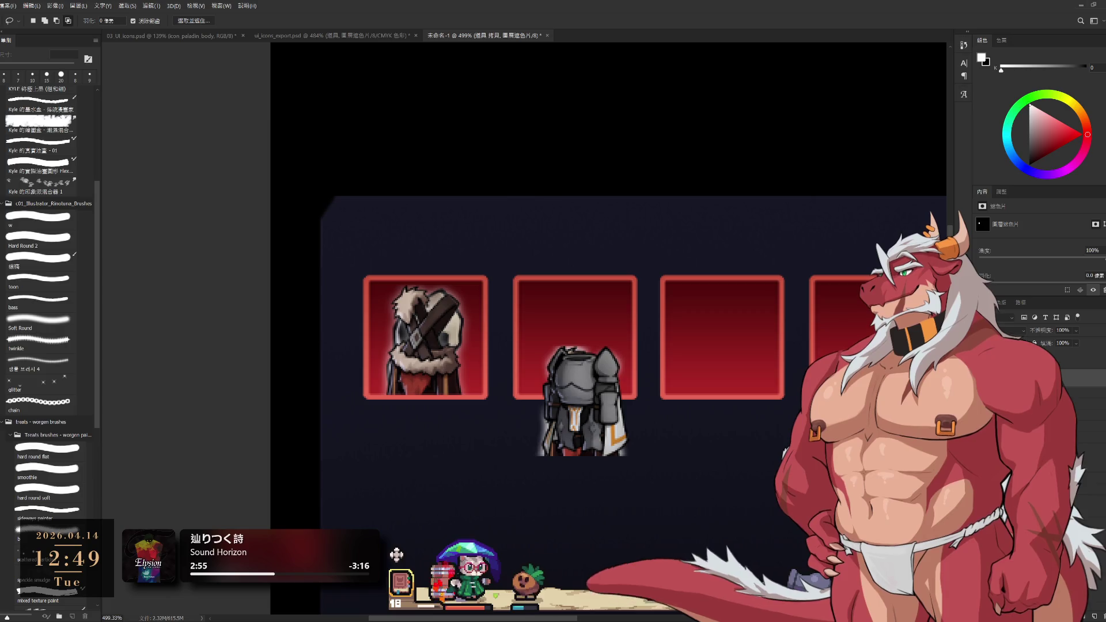
pyautogui.hotkey('ctrl', '2')
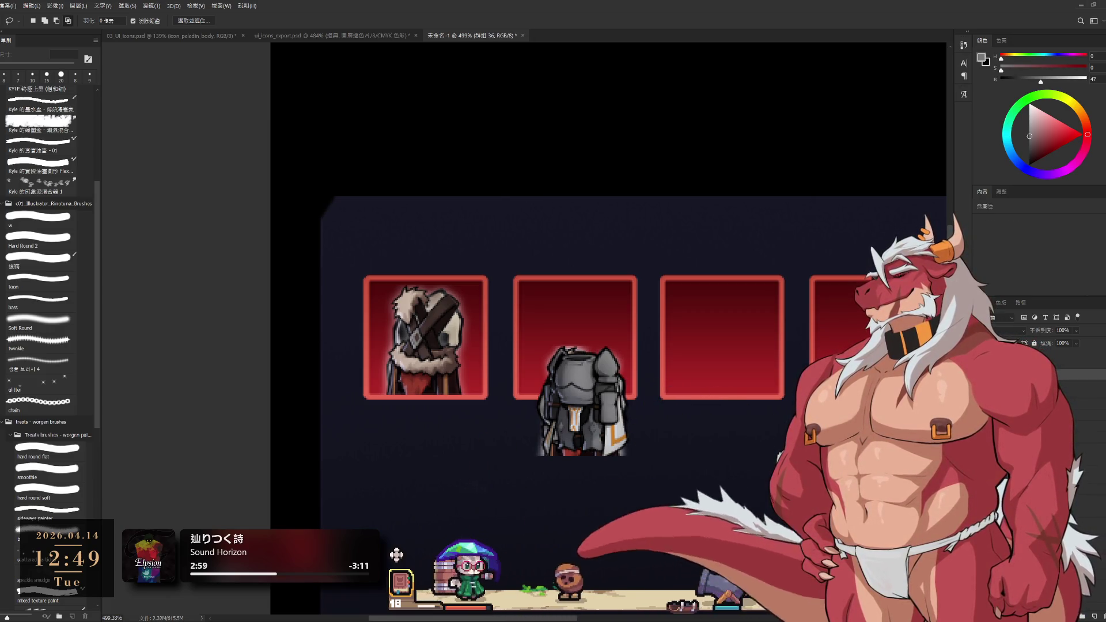
pyautogui.hotkey('ctrl', 'z')
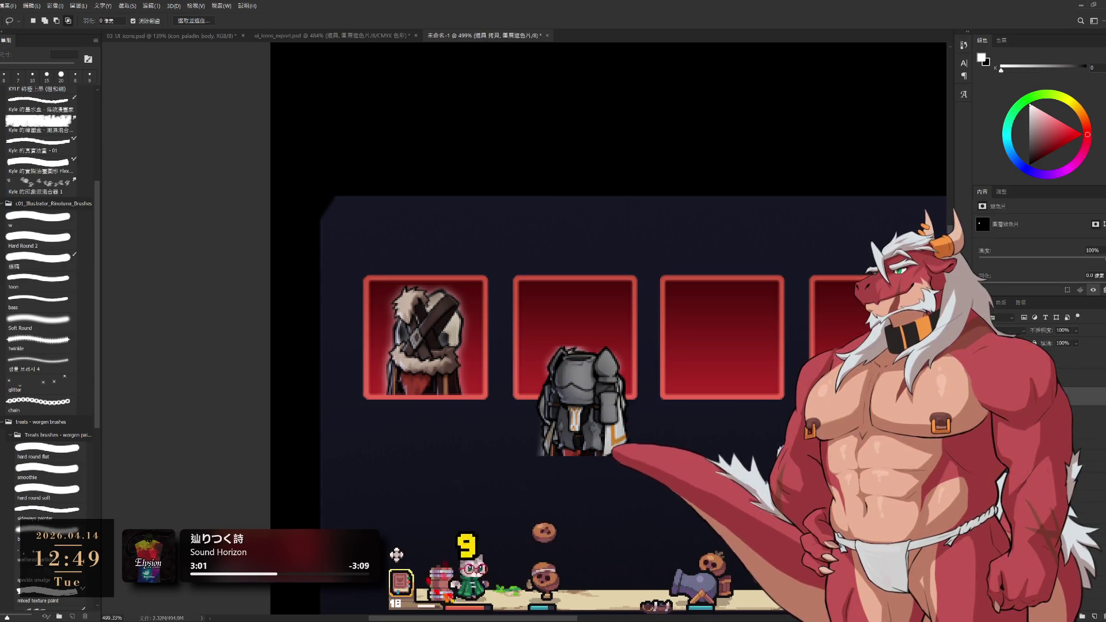
pyautogui.hotkey('ctrl', '2')
pyautogui.hotkey('ctrl', 'g')
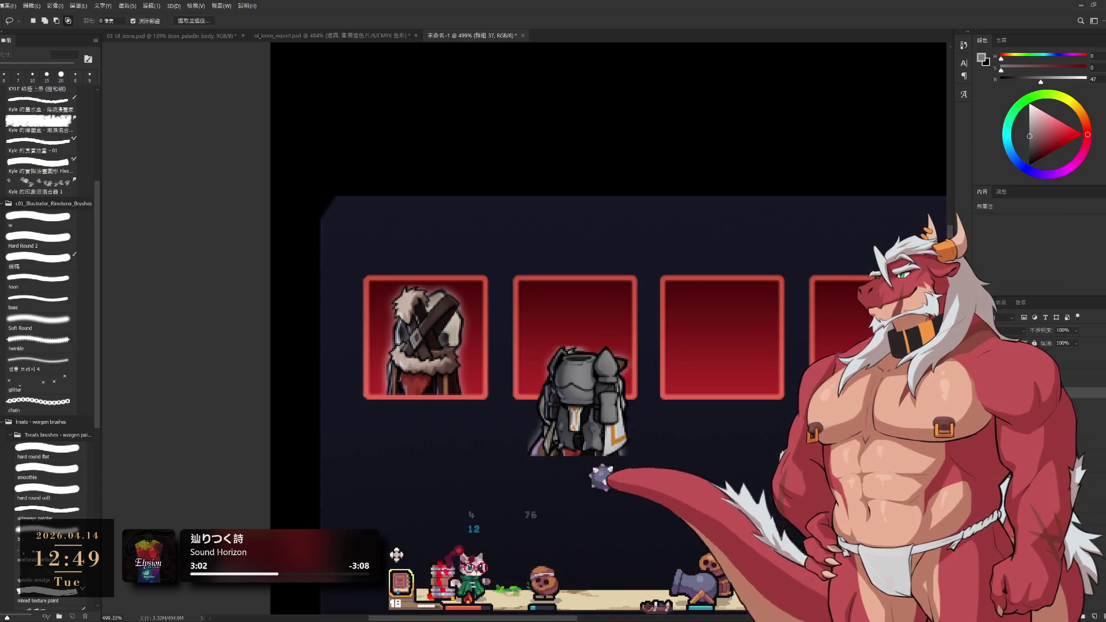
pyautogui.hotkey('ctrl', 'z')
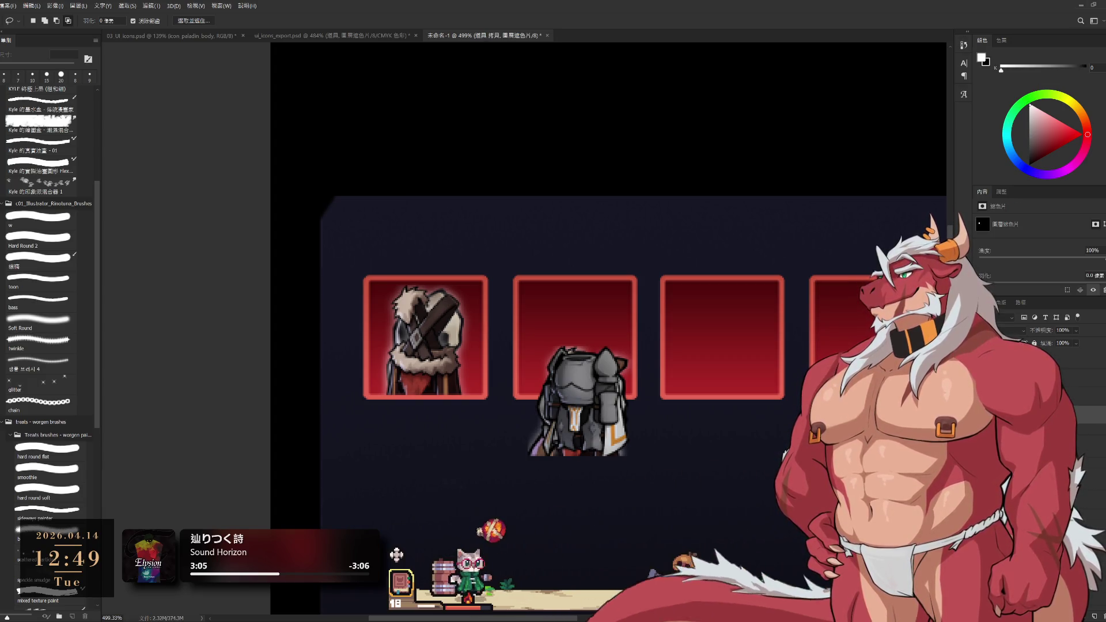
pyautogui.hotkey('ctrl', '2')
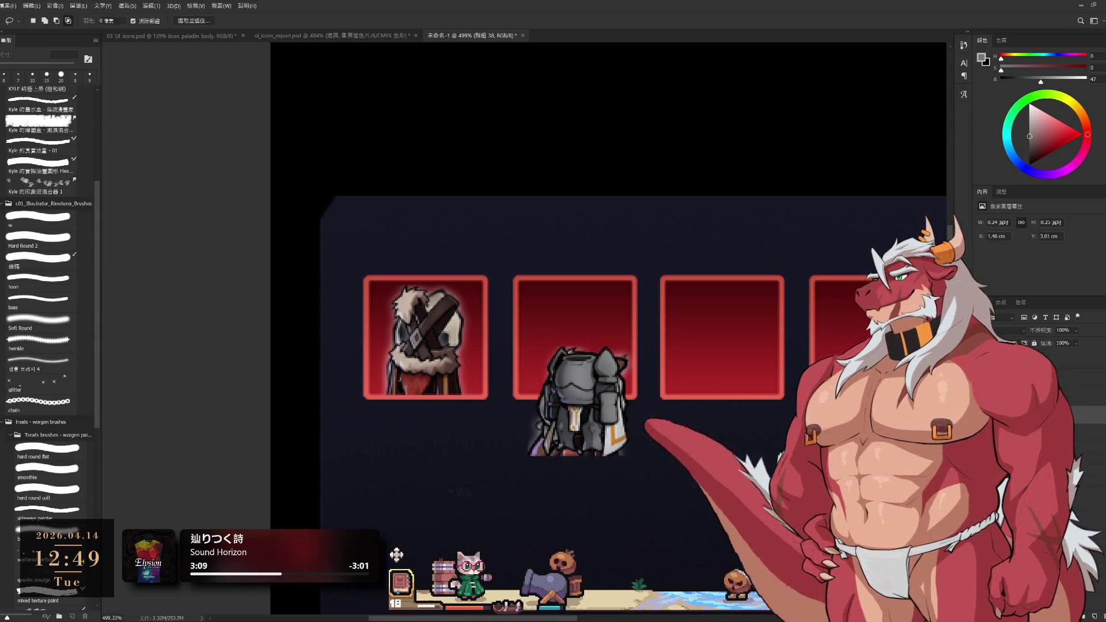
# Compare skull and cloak in the first slot, leaving the skull showing.
pyautogui.hotkey('ctrl', 'z')
pyautogui.hotkey('ctrl', 'shift', 'z')
pyautogui.hotkey('ctrl', 'z')
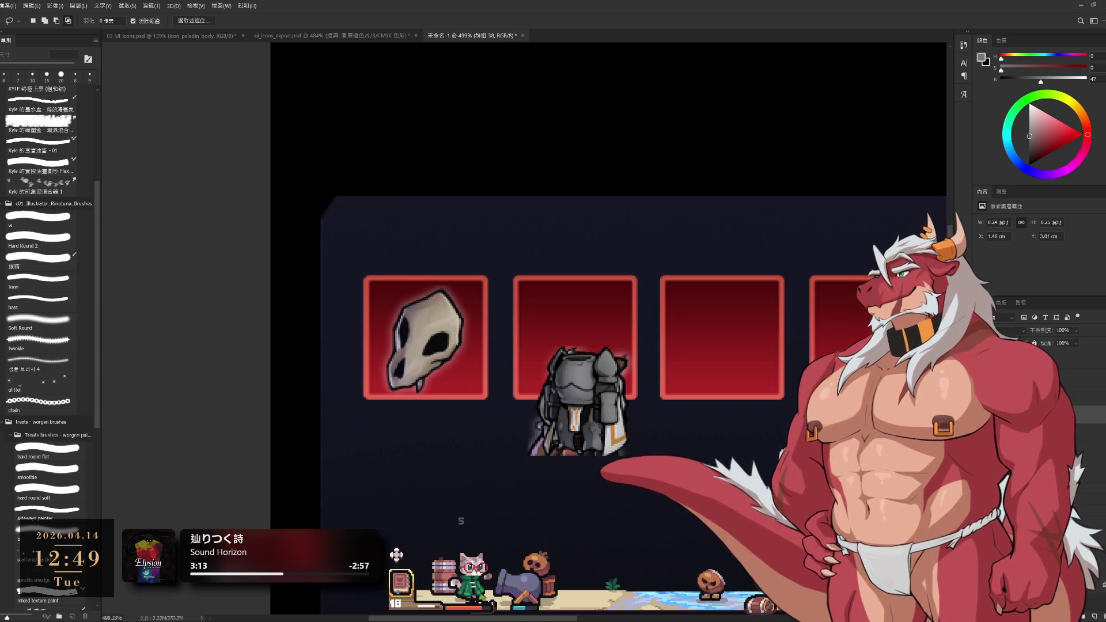
pyautogui.hotkey('ctrl', 'shift', 'z')
pyautogui.hotkey('ctrl', 'z')
pyautogui.scroll(-2, 787, 427)
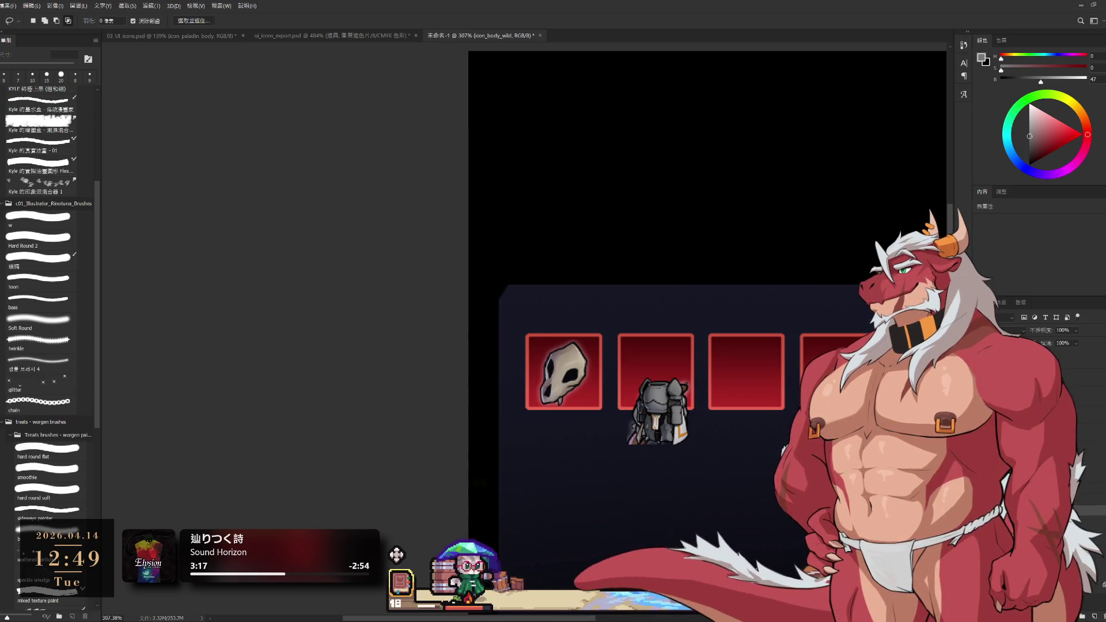
pyautogui.hotkey('ctrl', 'shift', 'z')
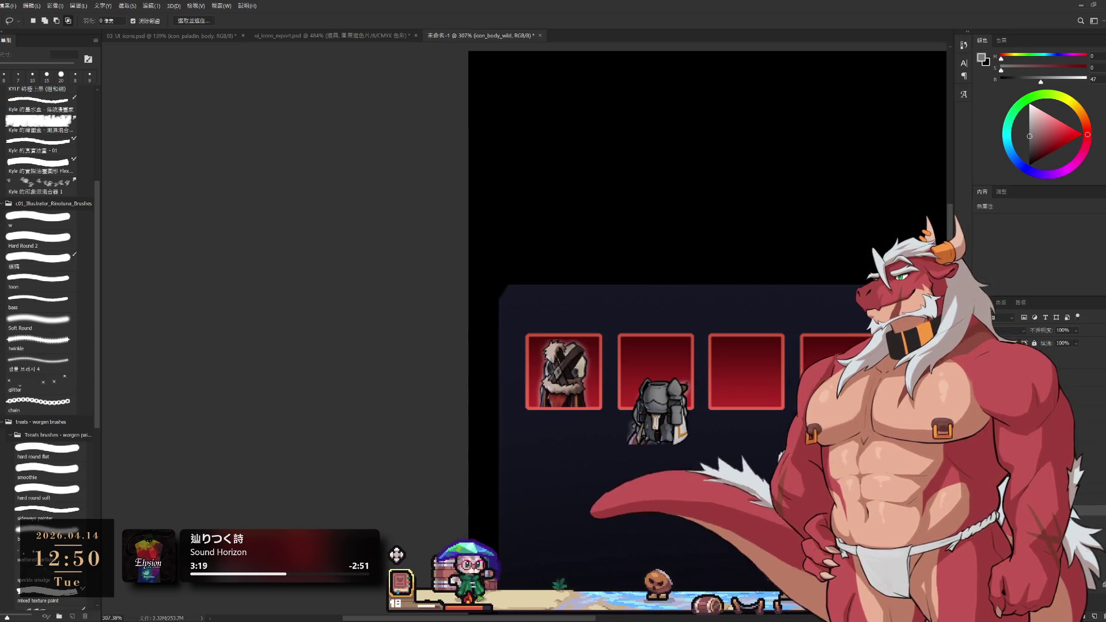
pyautogui.hotkey('ctrl', 'shift', 'z')
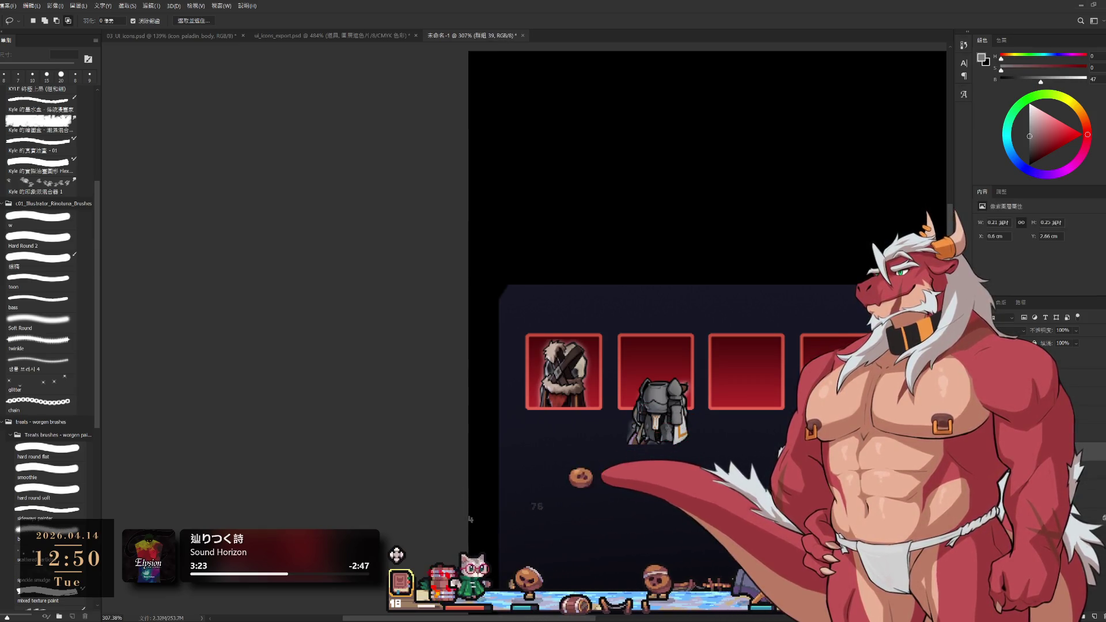
pyautogui.hotkey('ctrl', 'z')
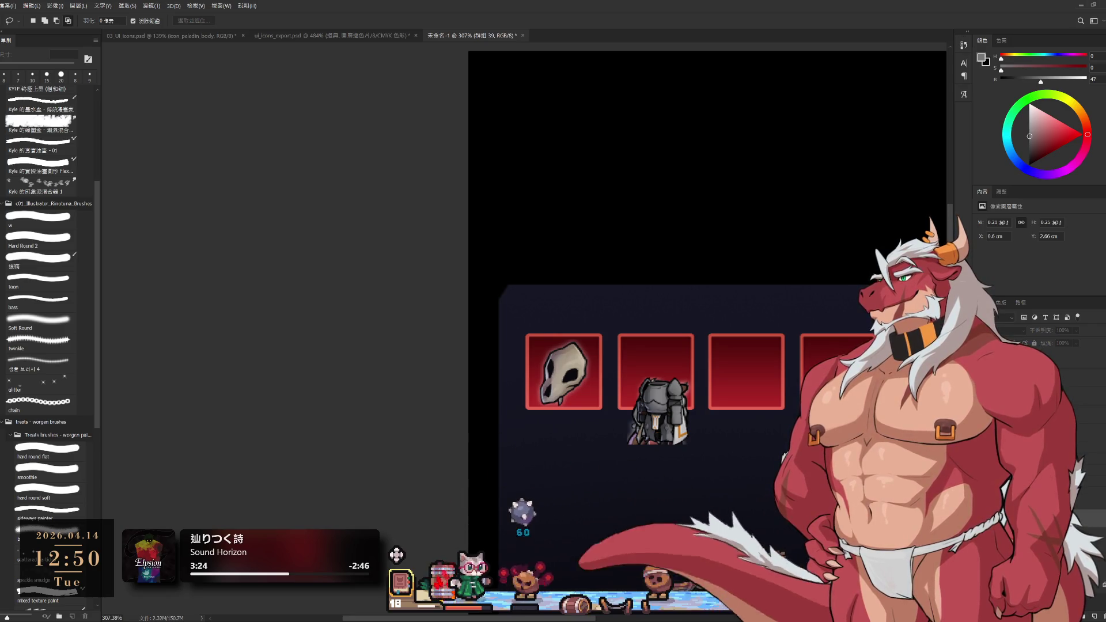
pyautogui.hotkey('ctrl', 'z')
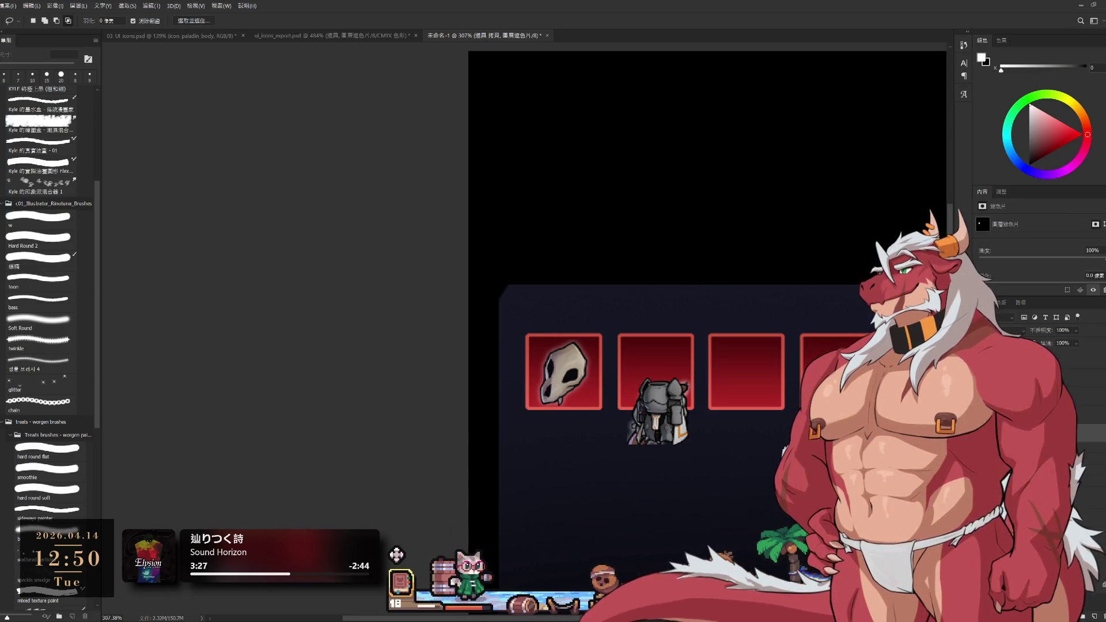
pyautogui.hotkey('ctrl', 'z')
# Place the white hood in slot 3, sticks in slots 4–5, and swords in slots 6–7.
pyautogui.moveTo(652, 385); pyautogui.dragTo(490, 380)
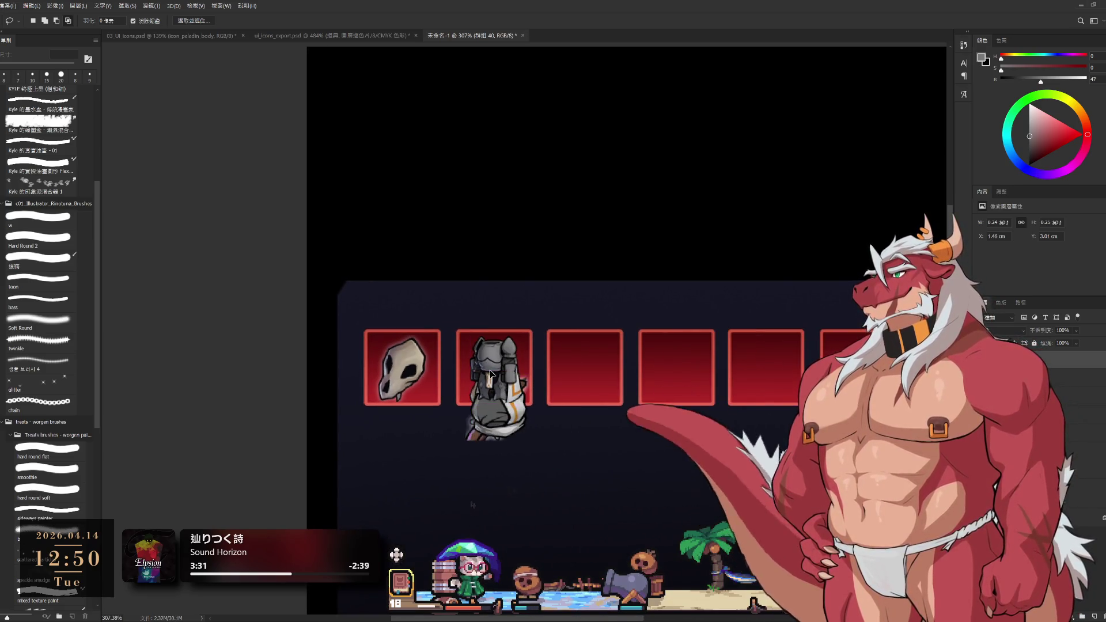
pyautogui.hotkey('ctrl', 'z')
pyautogui.moveTo(557, 413); pyautogui.dragTo(599, 390)
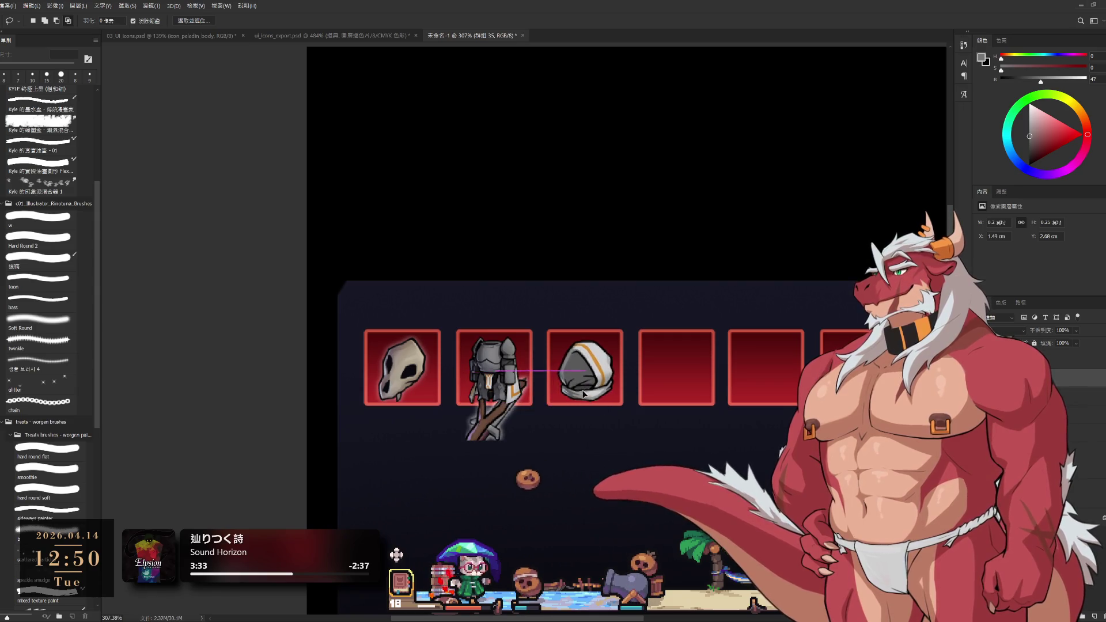
pyautogui.moveTo(493, 421)
pyautogui.mouseDown()
pyautogui.moveTo(675, 378)
pyautogui.moveTo(762, 378)
pyautogui.mouseUp()
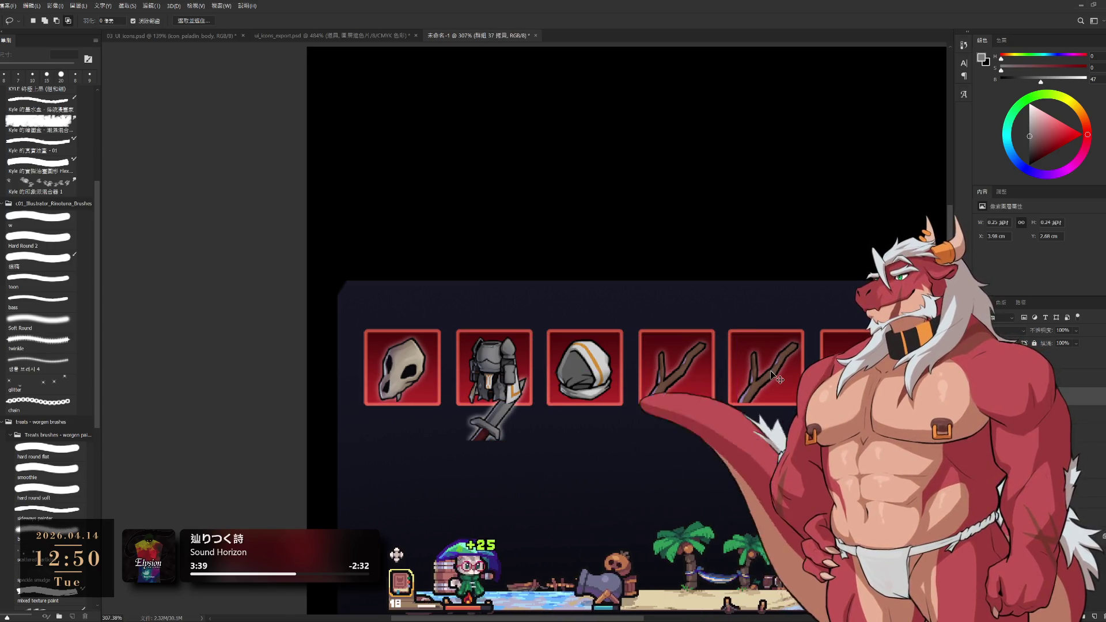
pyautogui.press('Left')
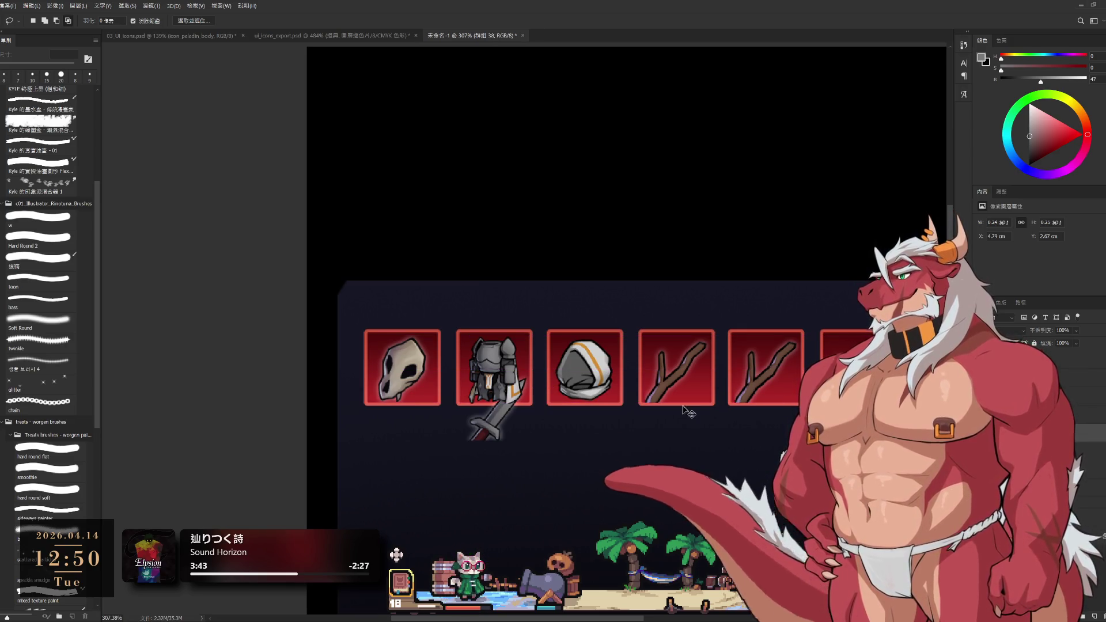
pyautogui.moveTo(489, 414)
pyautogui.mouseDown()
pyautogui.moveTo(929, 374)
pyautogui.moveTo(669, 399)
pyautogui.moveTo(744, 389)
pyautogui.moveTo(1002, 514)
pyautogui.moveTo(992, 544)
pyautogui.moveTo(979, 536)
pyautogui.mouseUp()
pyautogui.scroll(-5, 744, 394)
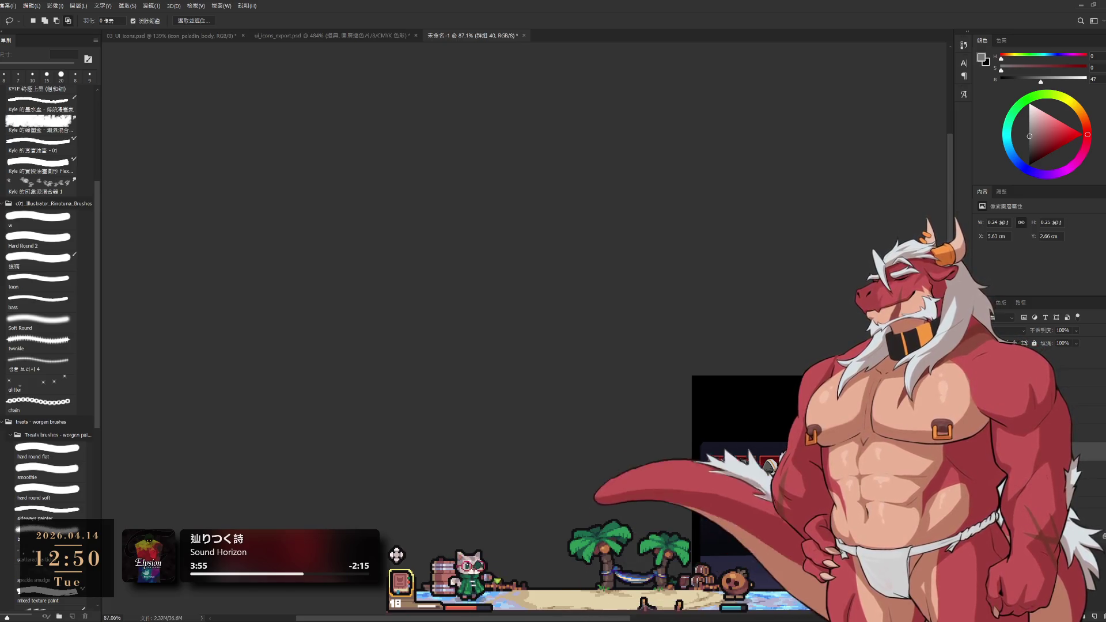
pyautogui.moveTo(854, 492)
pyautogui.mouseDown()
pyautogui.moveTo(553, 490)
pyautogui.moveTo(579, 494)
pyautogui.mouseUp()
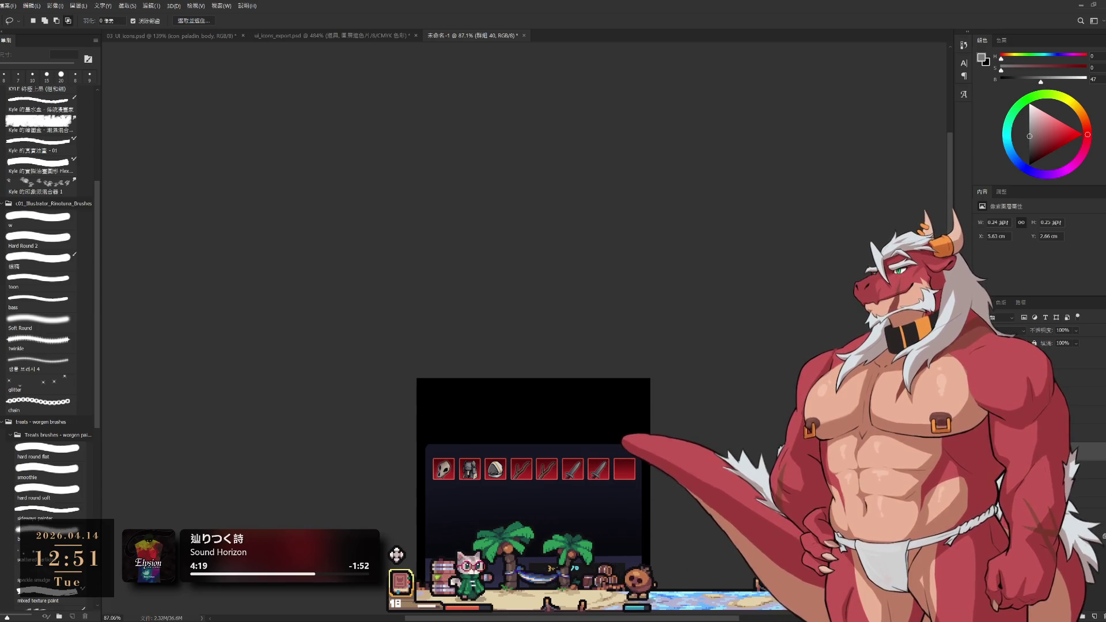
pyautogui.scroll(2, 586, 449)
pyautogui.scroll(1, 695, 481)
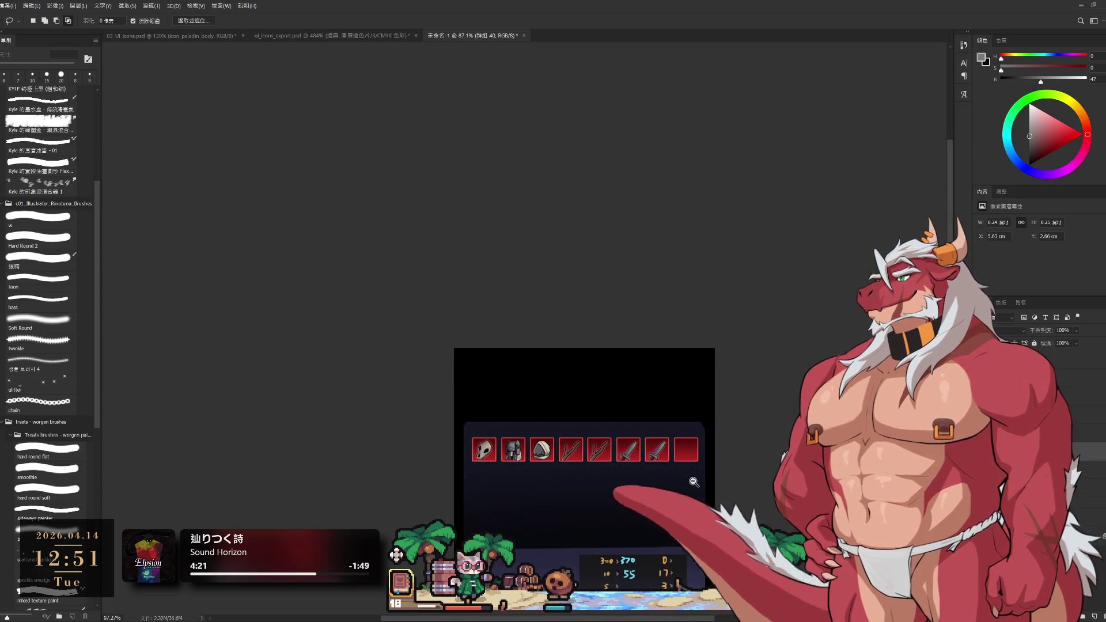
pyautogui.hotkey('ctrl', '1')
pyautogui.moveTo(695, 482); pyautogui.dragTo(918, 480)
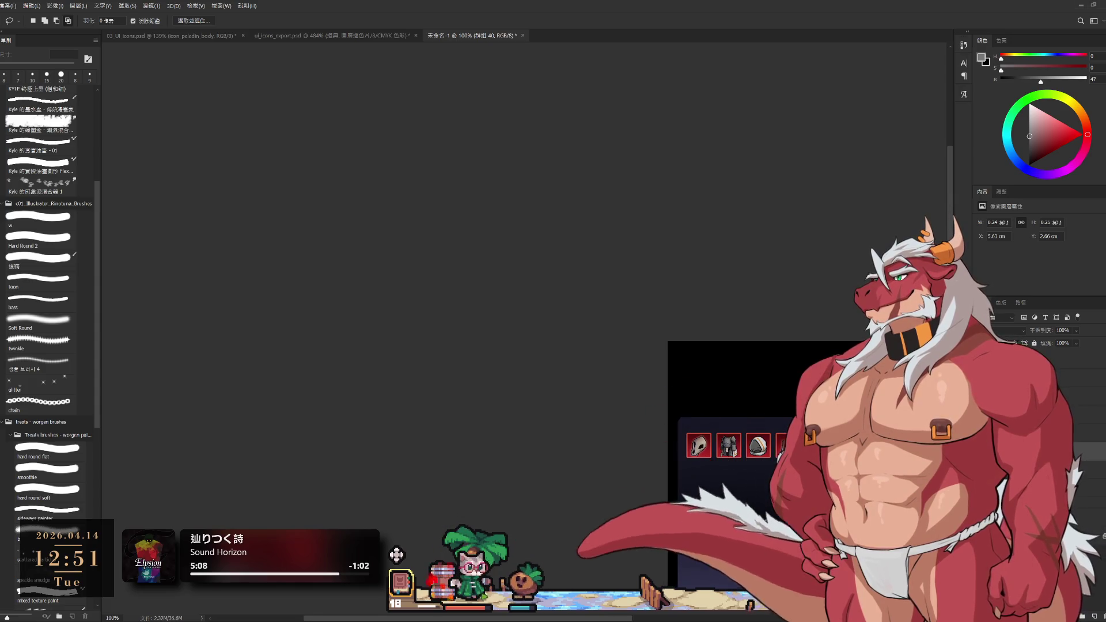
pyautogui.hotkey('alt', '[')
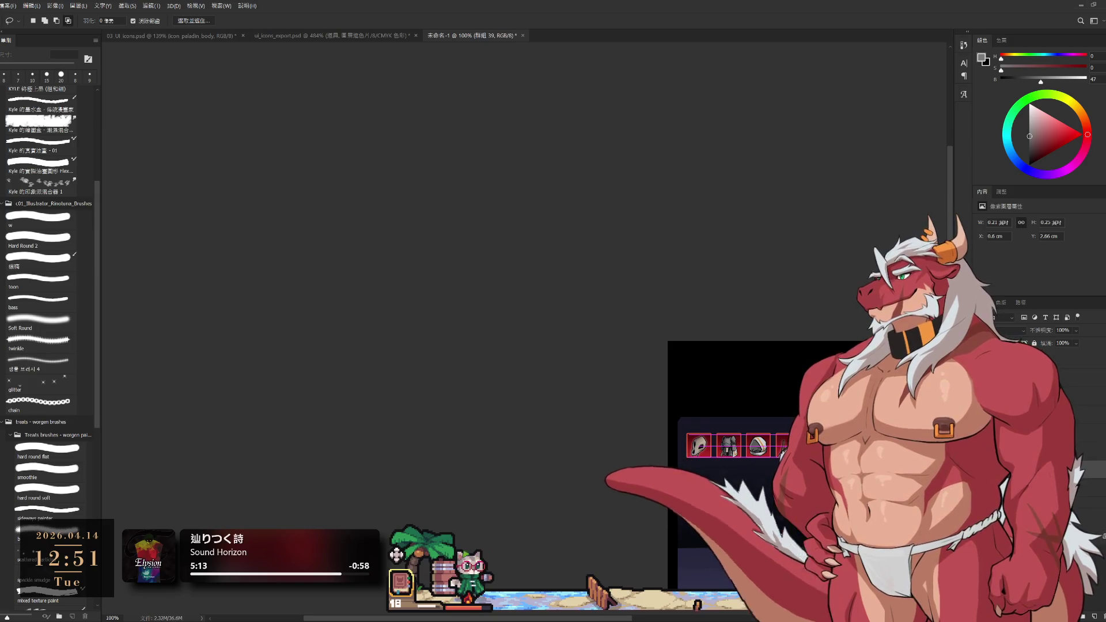
pyautogui.hotkey('alt', '[')
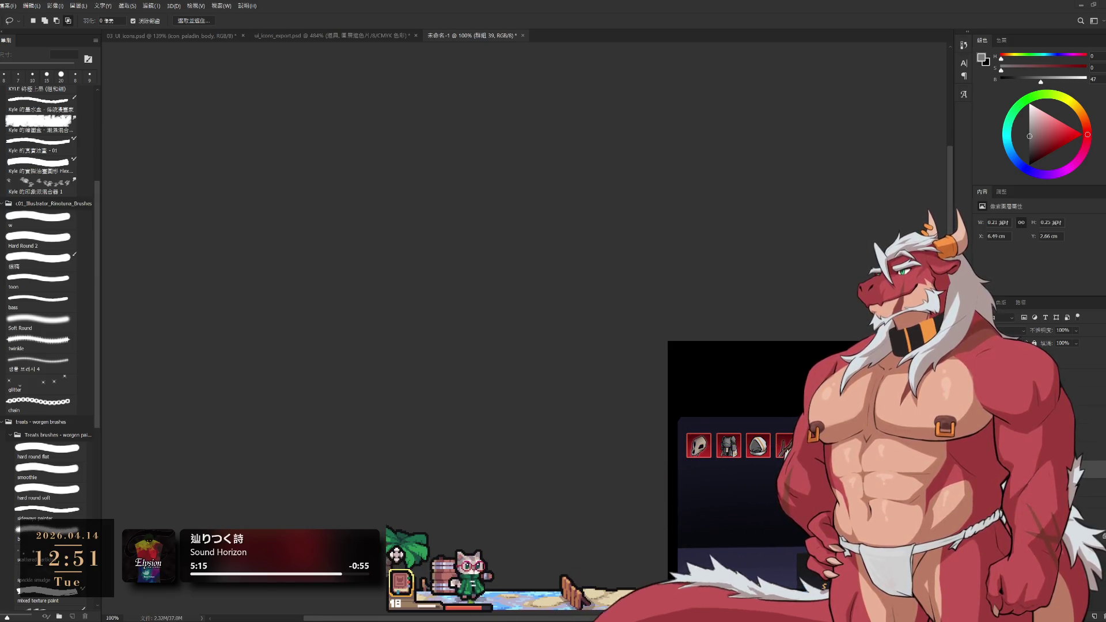
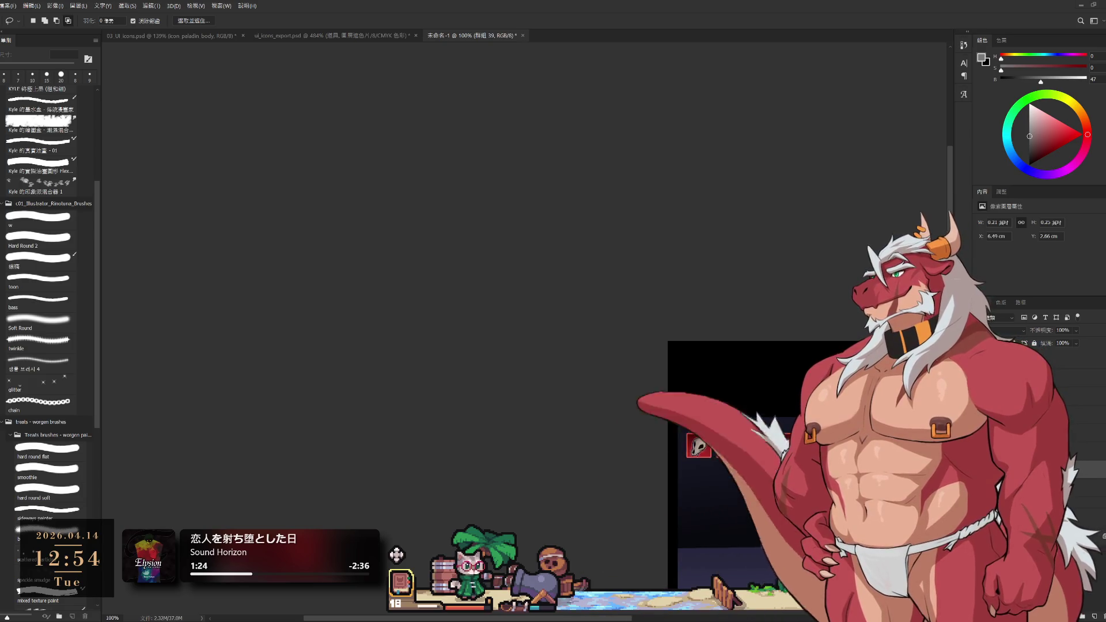
# Switch to ui_icons_export.psd and pan to frame the armor icon on its red square.
pyautogui.click(363, 35)
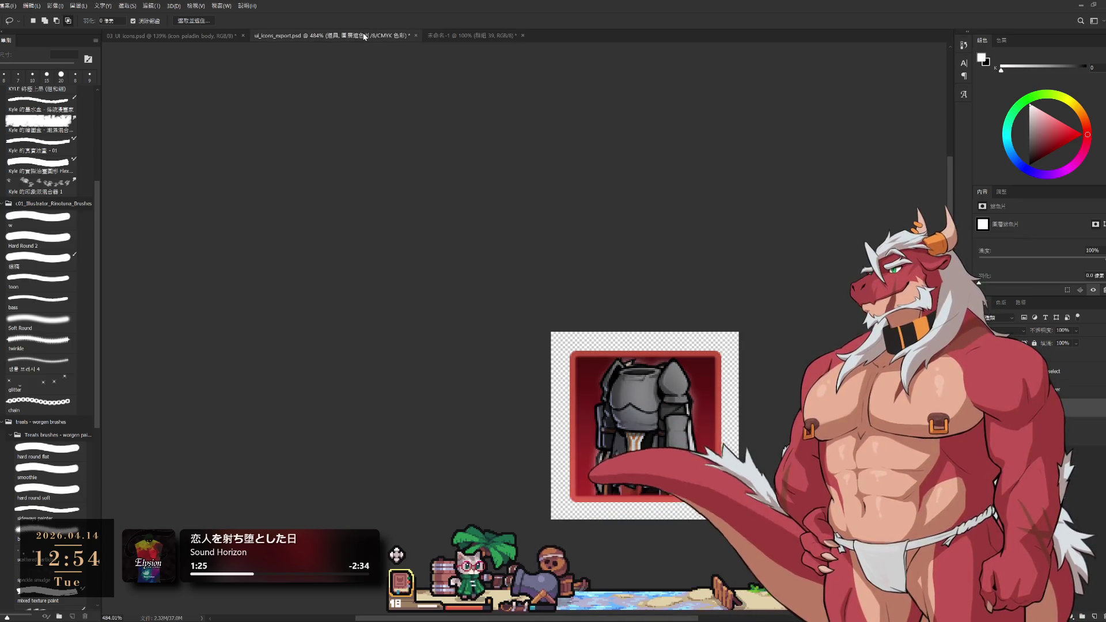
pyautogui.moveTo(645, 425)
pyautogui.mouseDown()
pyautogui.moveTo(792, 463)
pyautogui.moveTo(776, 456)
pyautogui.mouseUp()
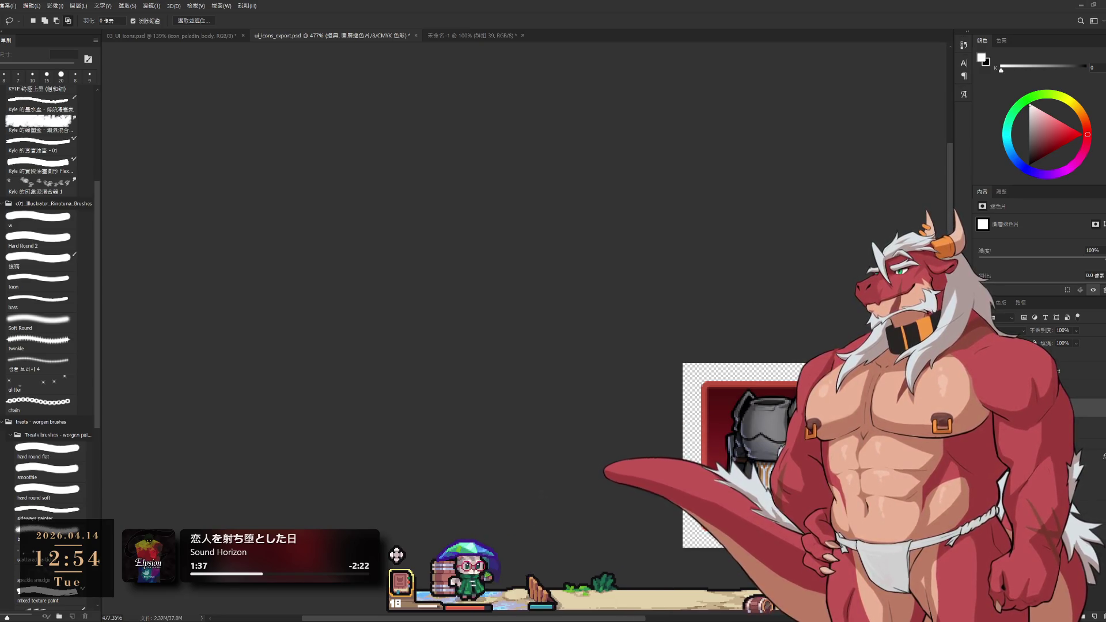
# Select the icon_body_wild layer and toggle visibility to compare the cloak against the armor.
pyautogui.scroll(-1, 743, 403)
pyautogui.press('Delete')
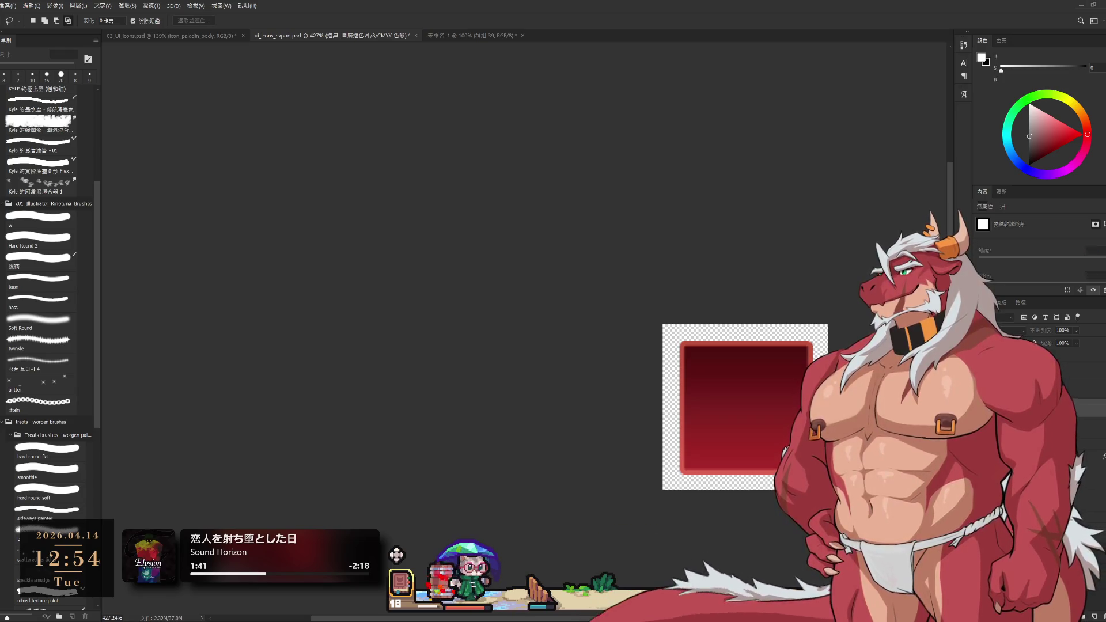
pyautogui.press('Delete')
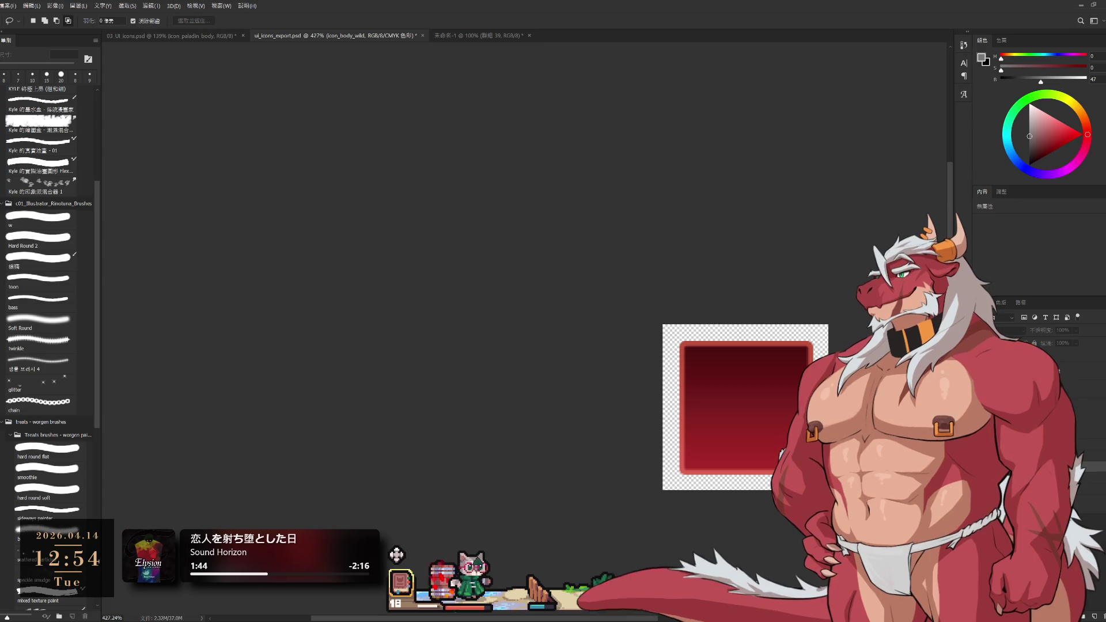
pyautogui.hotkey('ctrl', 'z')
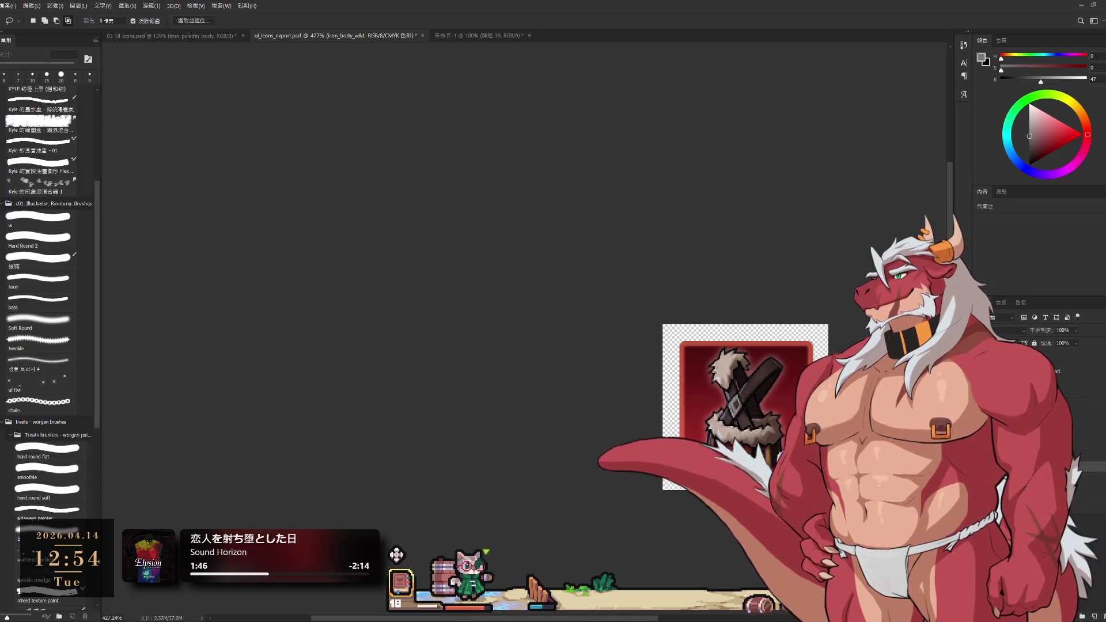
pyautogui.hotkey('ctrl', 'z')
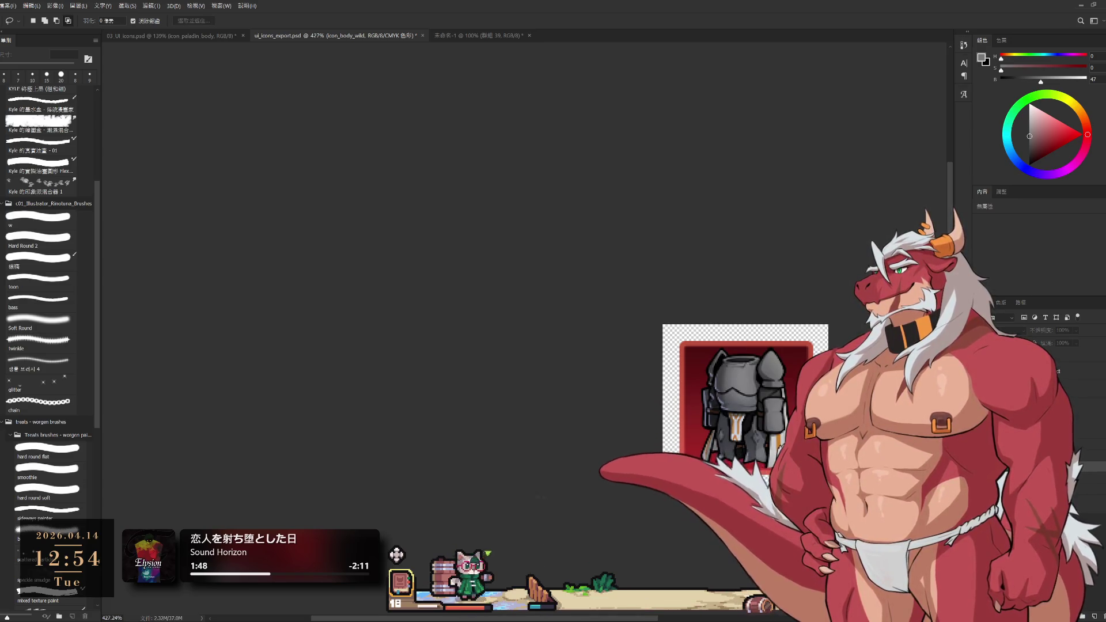
pyautogui.hotkey('ctrl', 'shift', 'z')
pyautogui.hotkey('ctrl', 'shift', 'z')
# Scale the cloak icon down to about 91.7% and apply the transform.
pyautogui.hotkey('ctrl', 't')
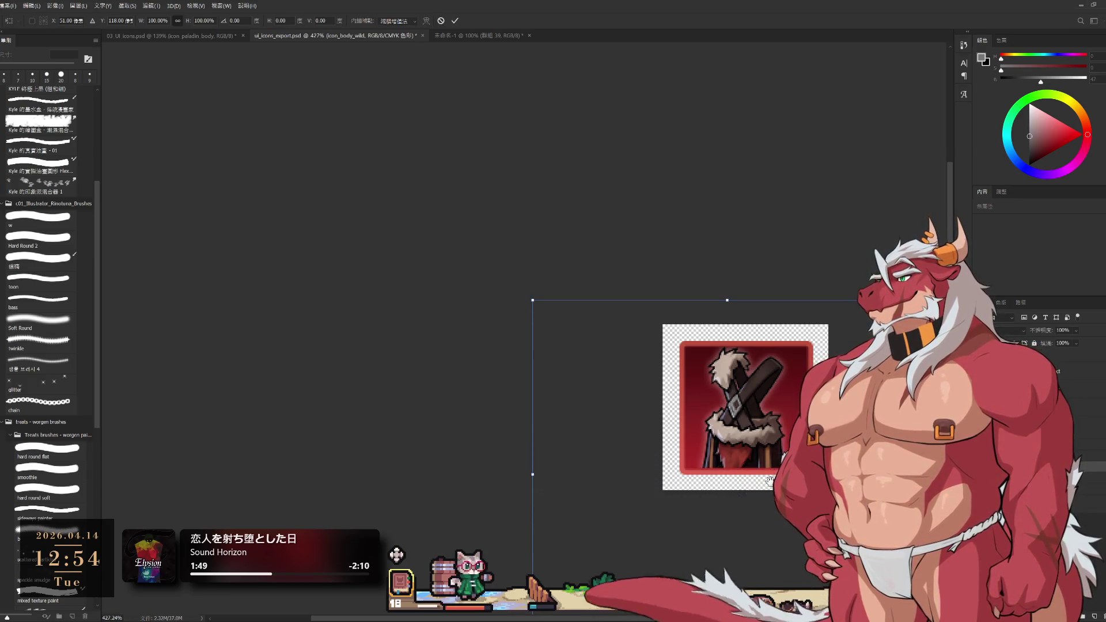
pyautogui.moveTo(770, 480); pyautogui.dragTo(740, 369)
pyautogui.moveTo(698, 537); pyautogui.dragTo(711, 518)
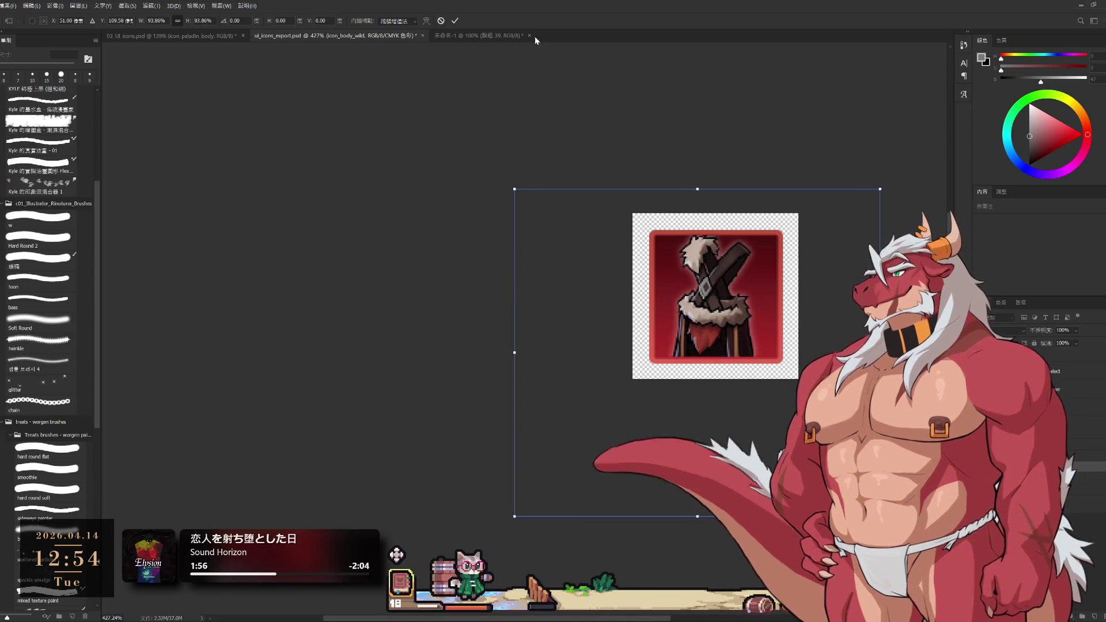
pyautogui.press('Return')
pyautogui.scroll(2, 697, 272)
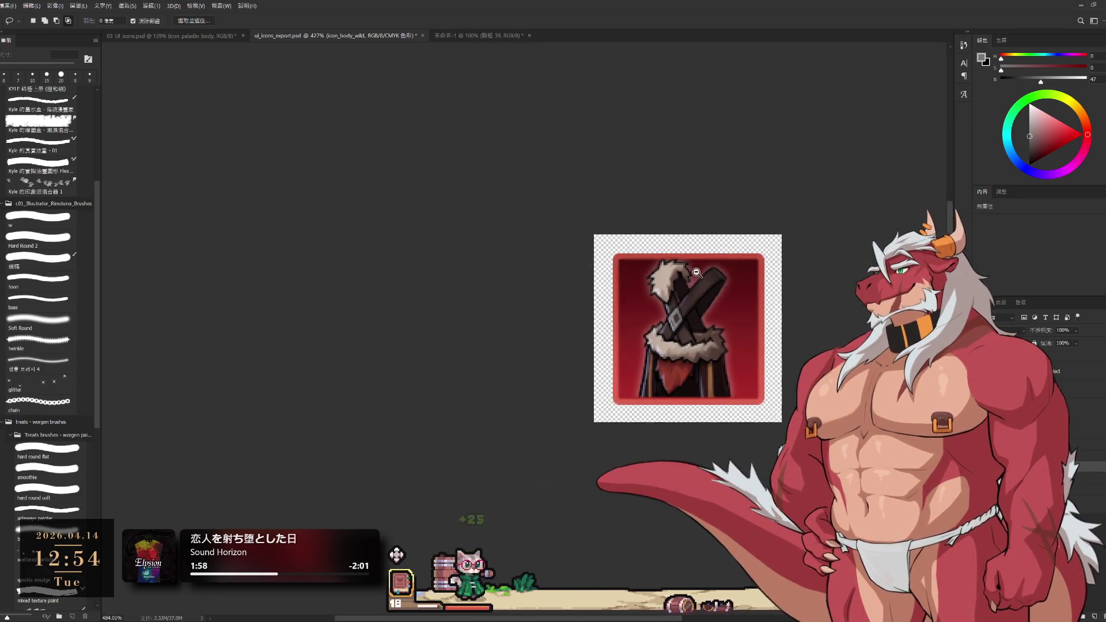
pyautogui.scroll(1, 696, 272)
pyautogui.hotkey('ctrl', 't')
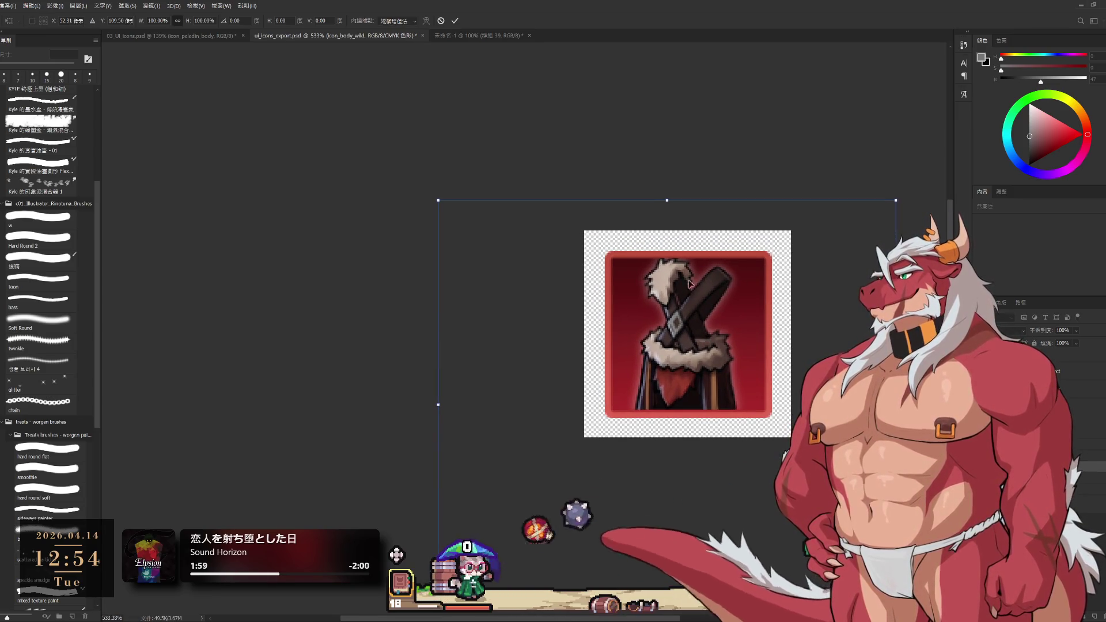
pyautogui.press('Escape')
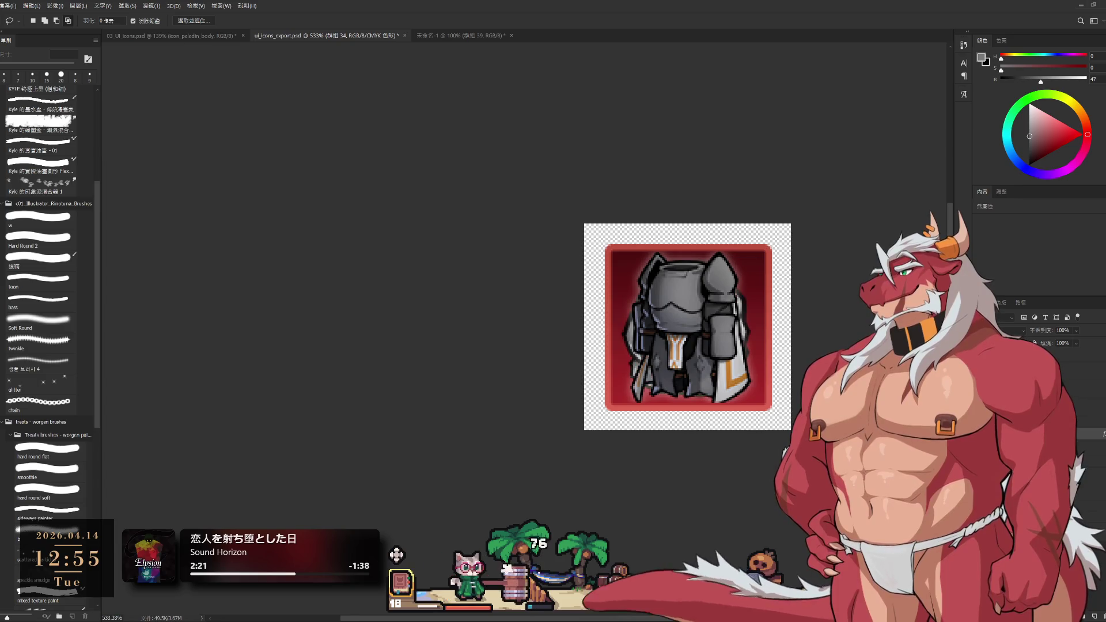
# Select group 35 and show the icon_paladin_head helmet layer on the red square.
pyautogui.click(1067, 365)
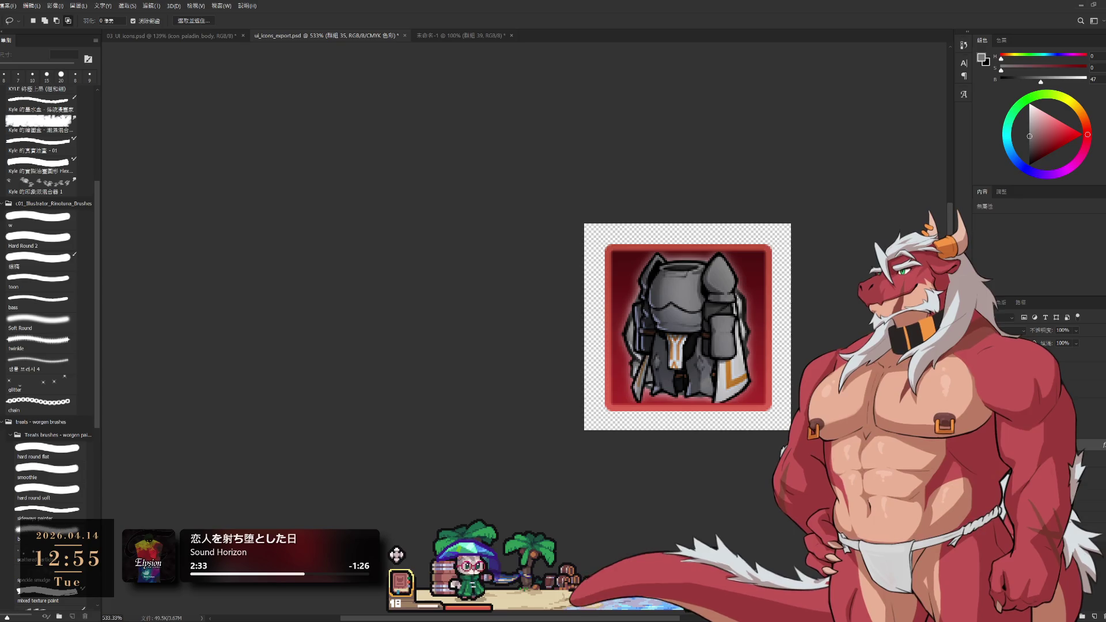
pyautogui.click(1083, 433)
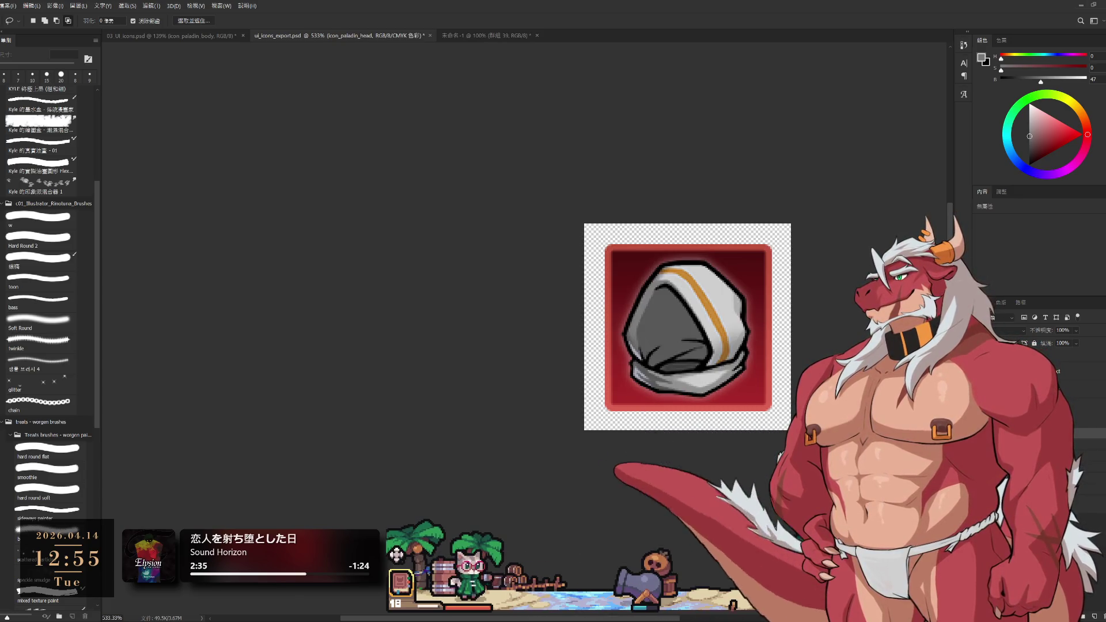
# Zoom back in on the fur-and-strap cloak art shown without the red square.
pyautogui.scroll(-5, 843, 406)
pyautogui.scroll(4, 823, 413)
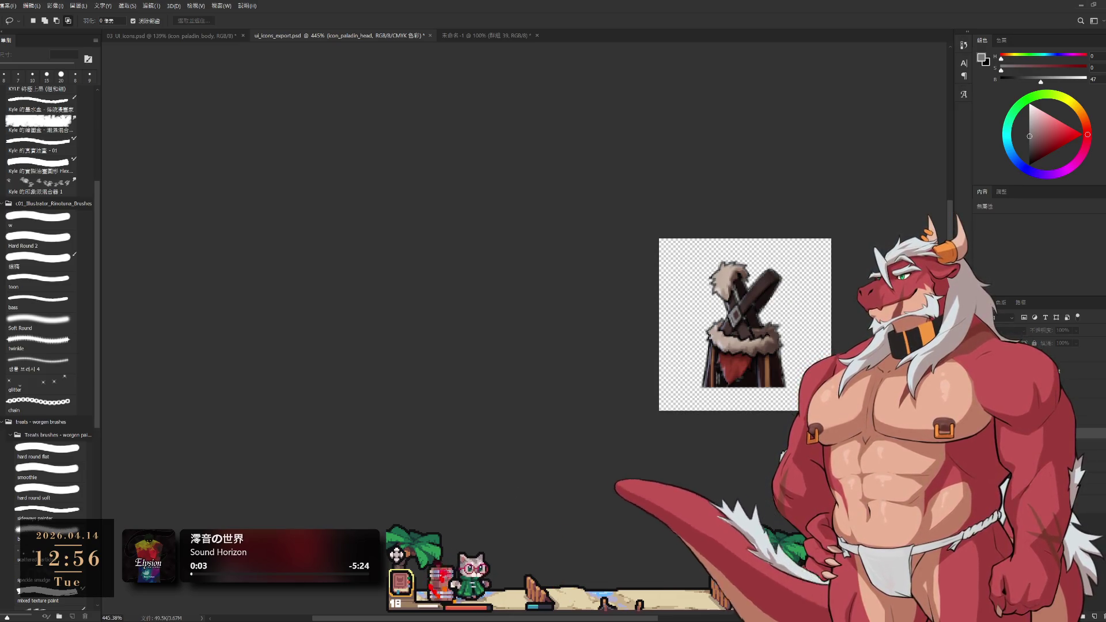
# Zoom to 1190% and Magic Wand the transparent background around the cloak on Layer 11.
pyautogui.moveTo(757, 333); pyautogui.dragTo(796, 358)
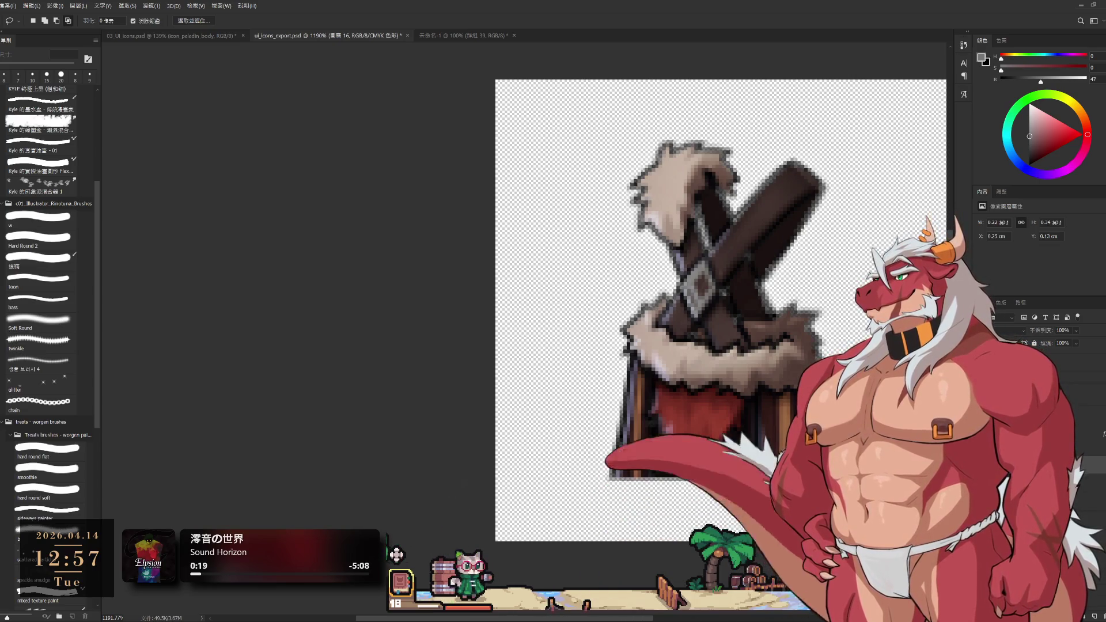
pyautogui.keyDown('ctrl'); pyautogui.click(571, 442); pyautogui.keyUp('ctrl')
pyautogui.press('w')
pyautogui.click(541, 199)
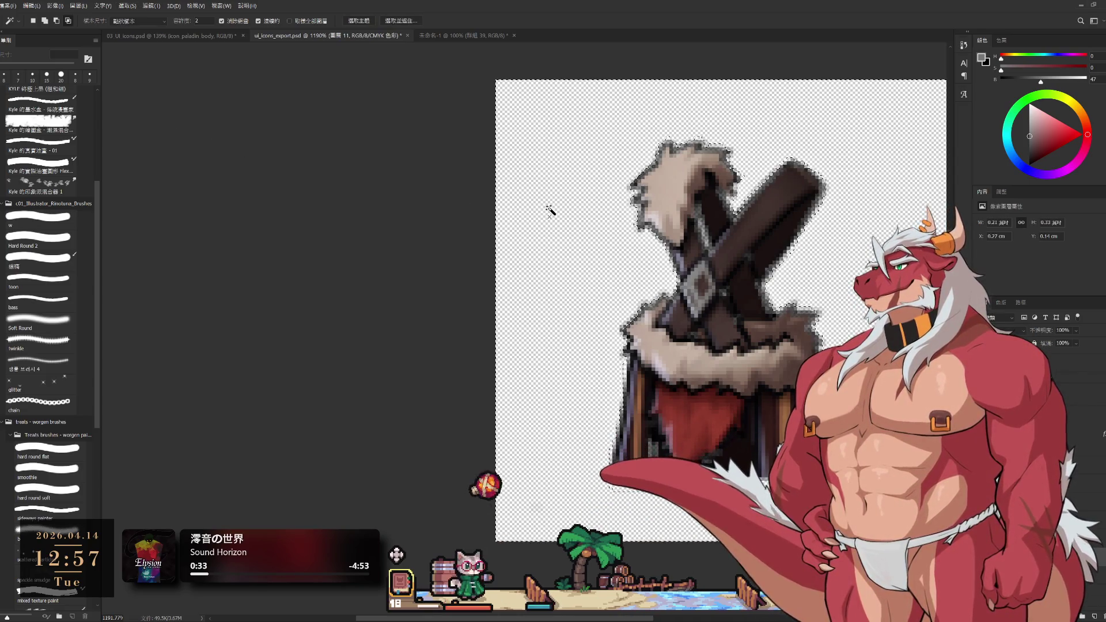
# Subtract the stray loop below the figure from the selection with the Lasso.
pyautogui.press('b')
pyautogui.press('l')
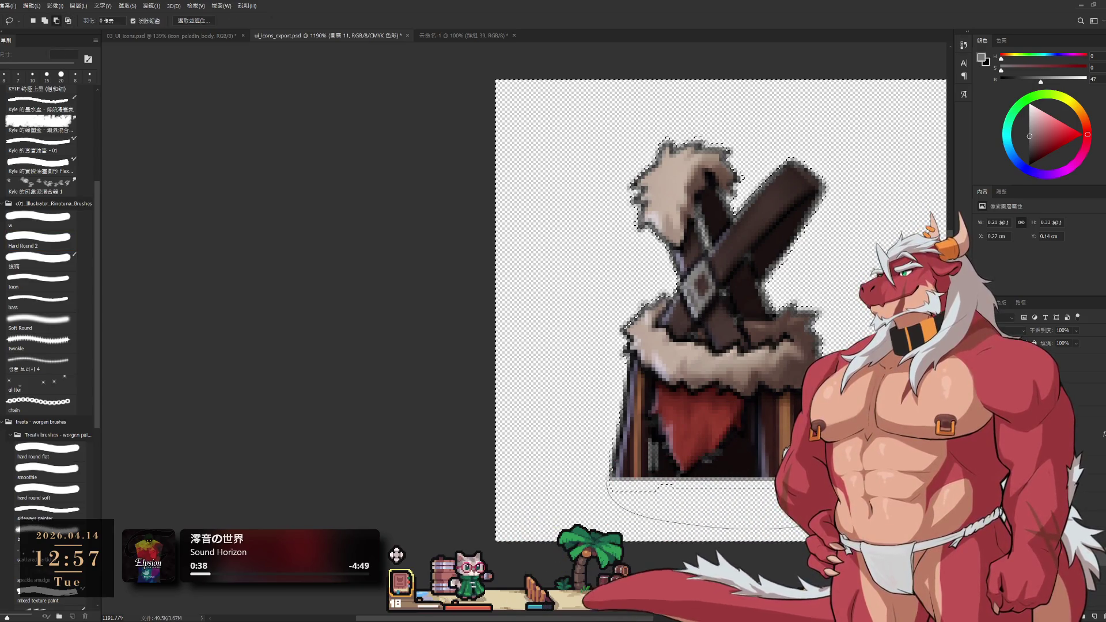
pyautogui.moveTo(772, 527)
pyautogui.mouseDown()
pyautogui.moveTo(634, 489)
pyautogui.moveTo(624, 476)
pyautogui.mouseUp()
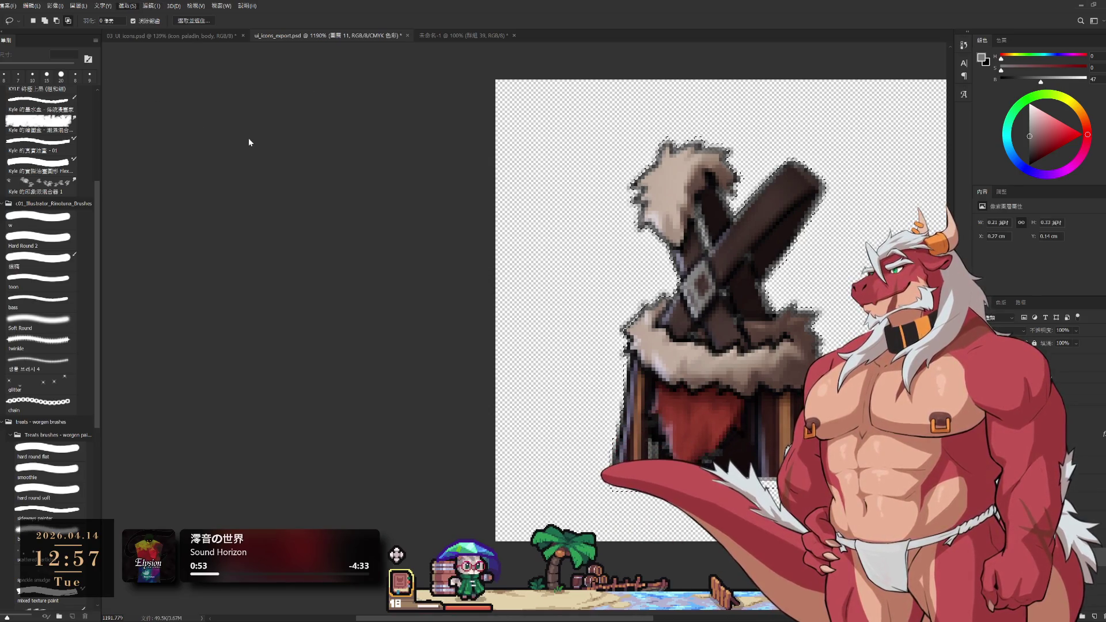
pyautogui.click(591, 220)
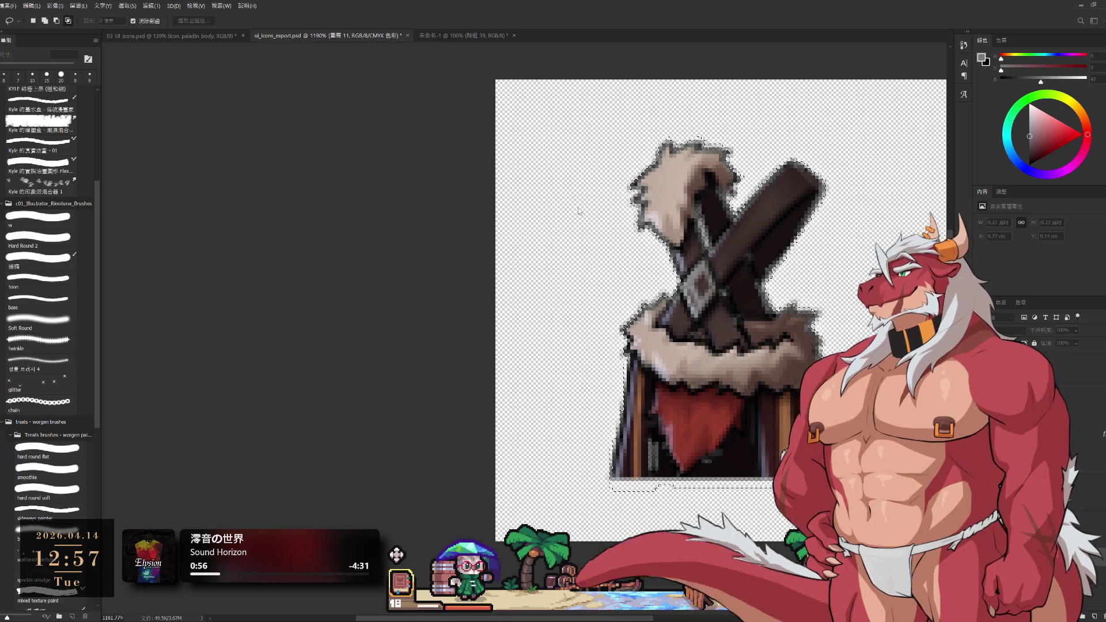
pyautogui.moveTo(612, 488)
pyautogui.mouseDown()
pyautogui.moveTo(680, 517)
pyautogui.moveTo(781, 522)
pyautogui.mouseUp()
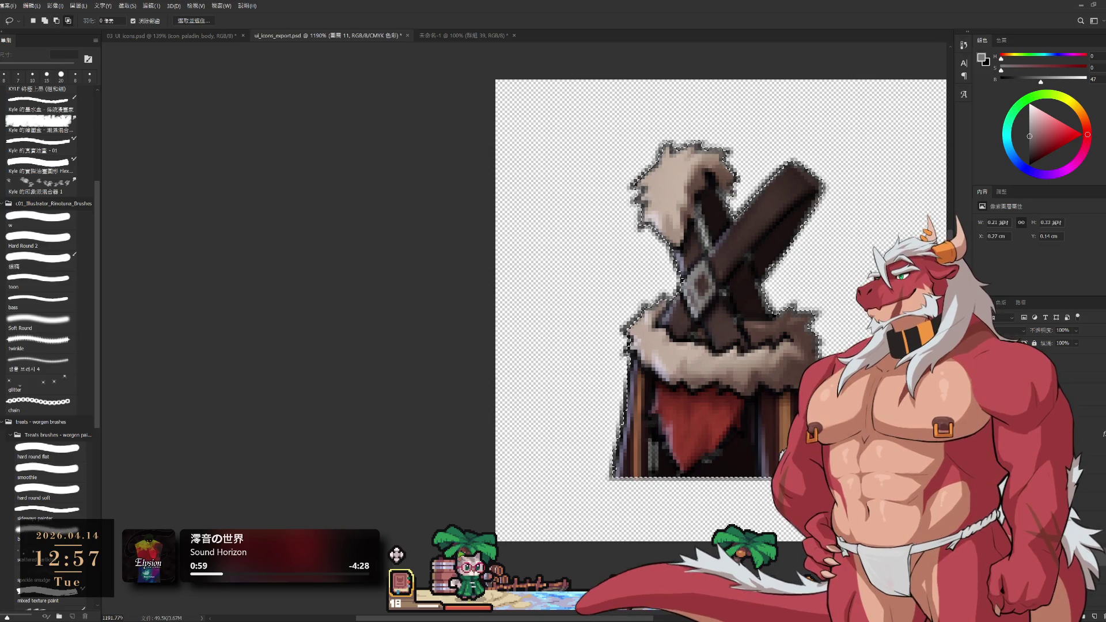
# On a new layer, paint touch-up strokes with a 15 px Hard Round brush, then deselect.
pyautogui.press('b')
pyautogui.hotkey('ctrl', 'shift', 'alt', 'n')
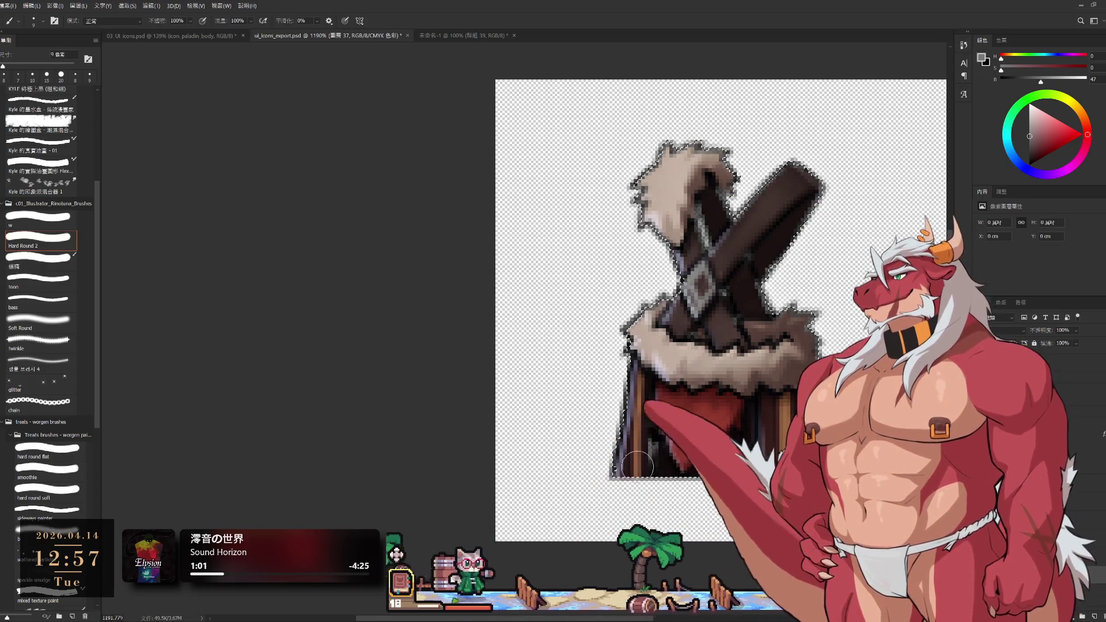
pyautogui.press(']')
pyautogui.moveTo(706, 449); pyautogui.dragTo(706, 415)
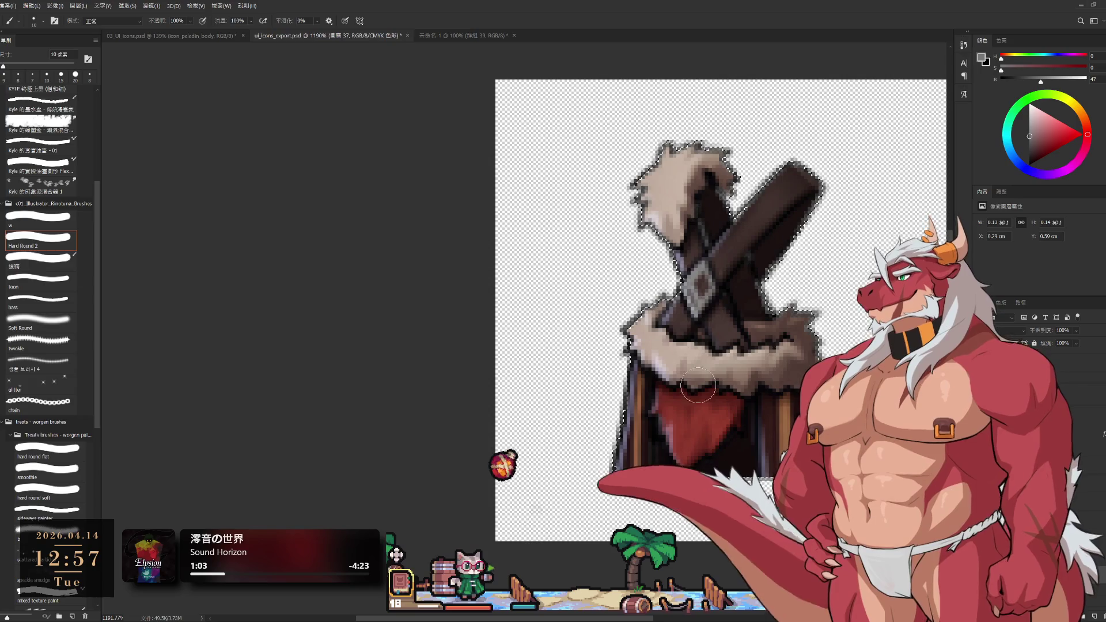
pyautogui.press(']')
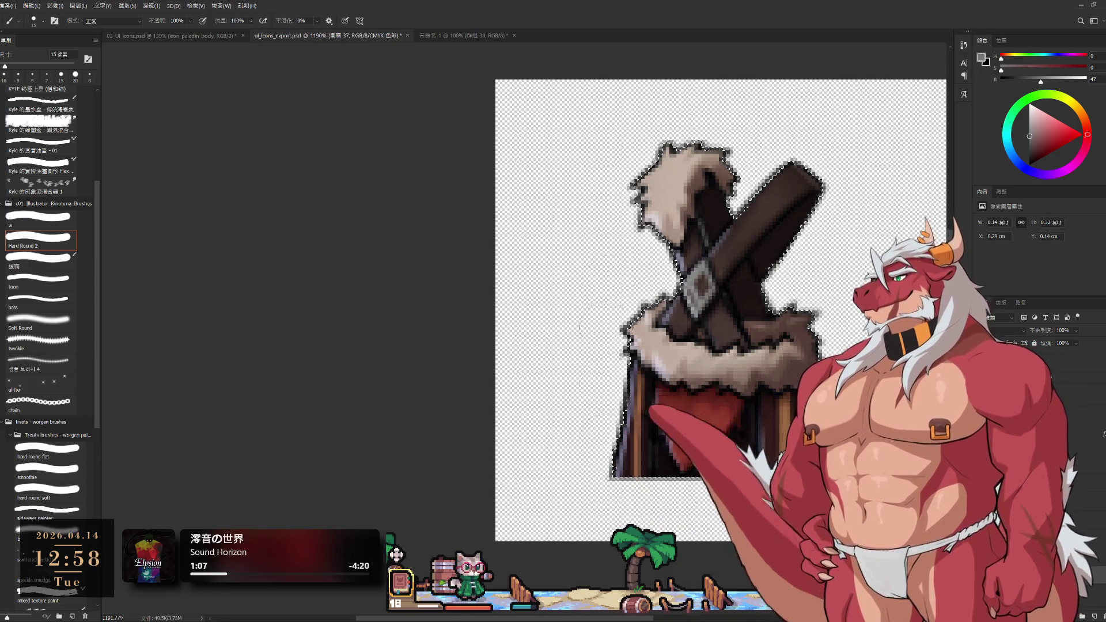
pyautogui.click(856, 224)
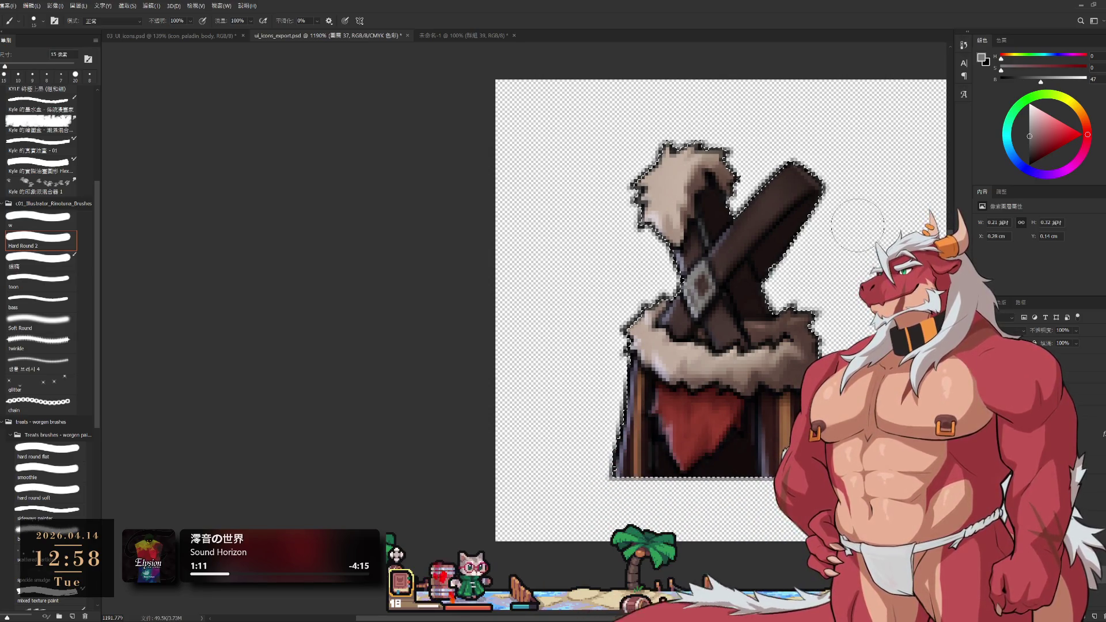
pyautogui.press('l')
pyautogui.hotkey('ctrl', 'd')
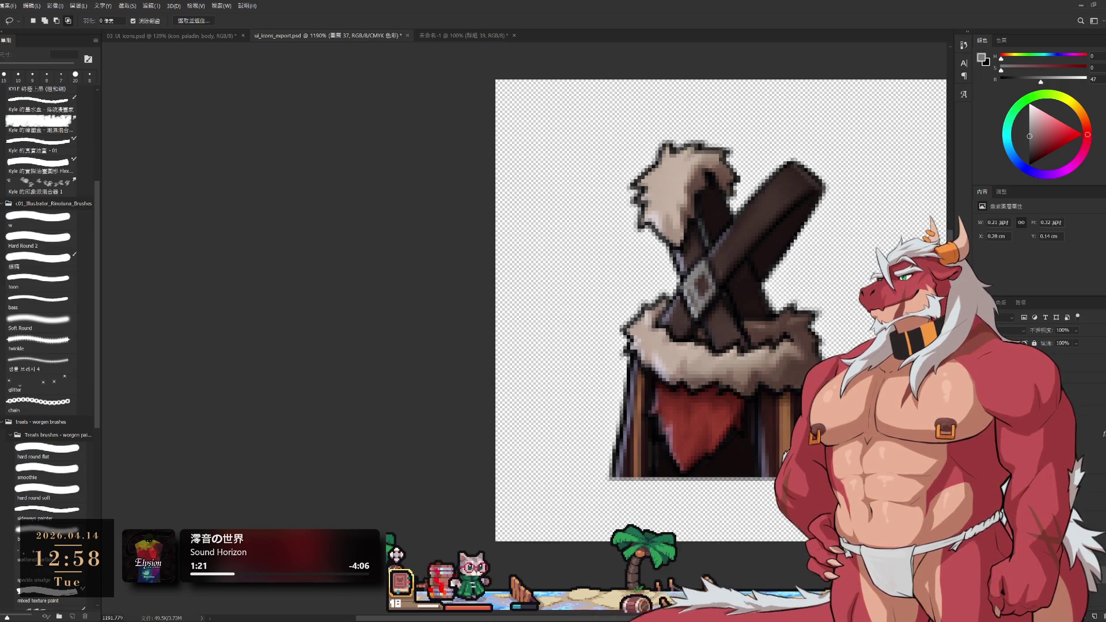
pyautogui.scroll(-3, 814, 473)
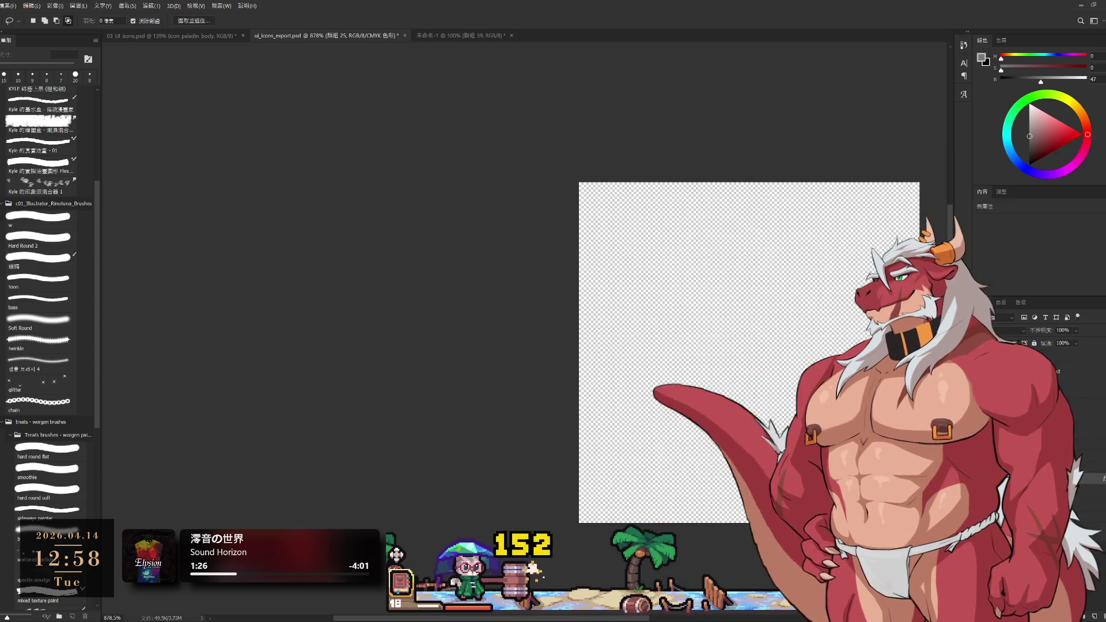
pyautogui.scroll(2, 760, 427)
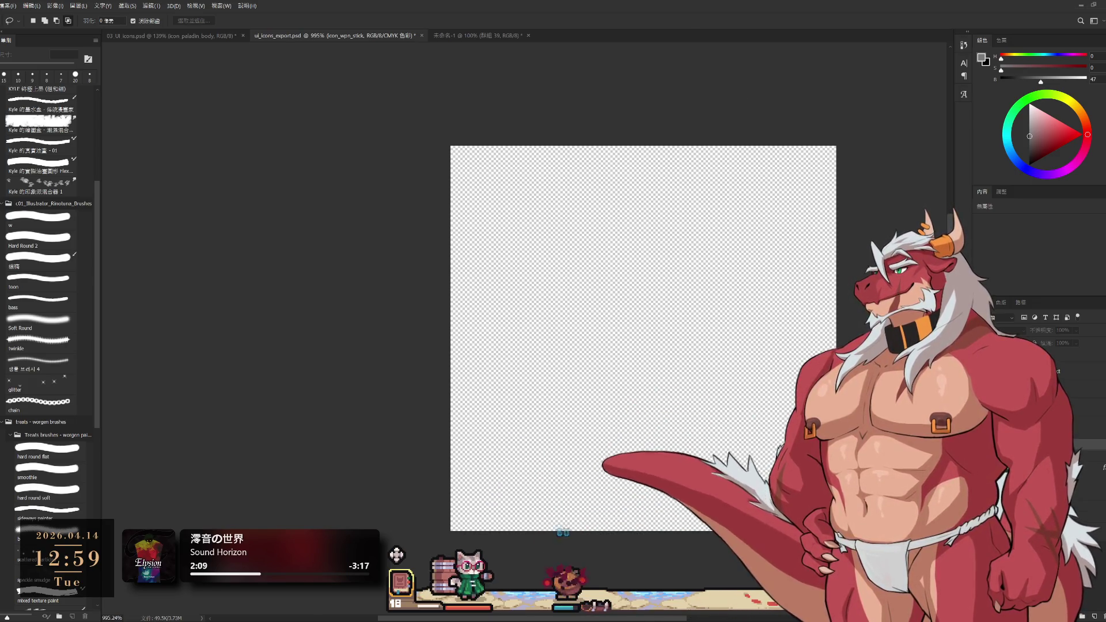
pyautogui.hotkey('alt', '[')
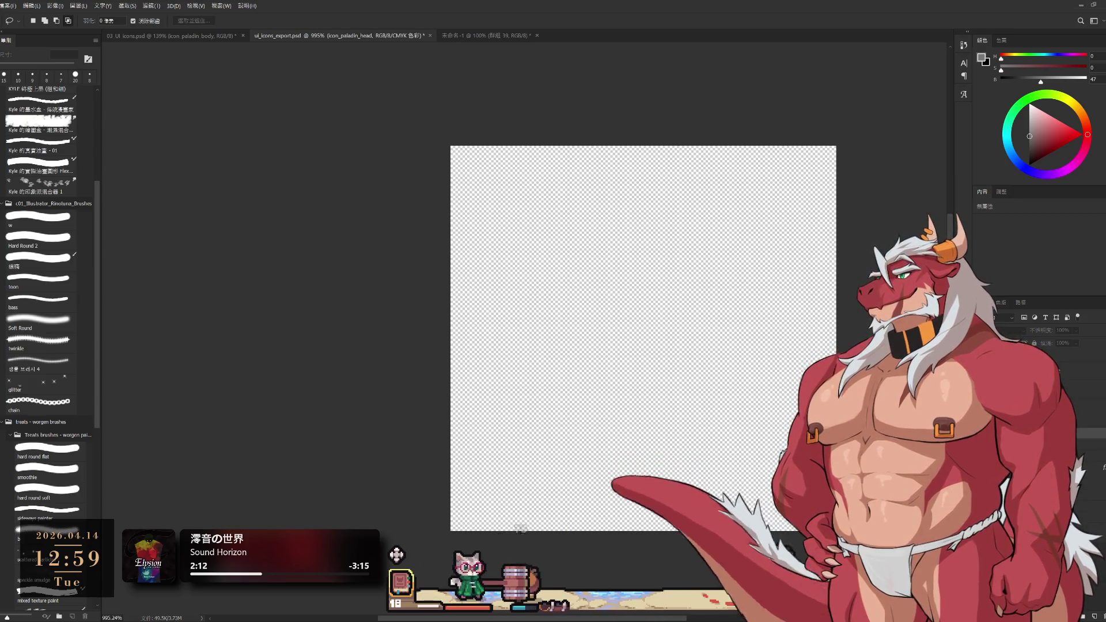
# Step through icon_wpn_stick and icon_wpn_sword, then show icon_body_paladin and magic-wand its outline.
pyautogui.hotkey('alt', ']')
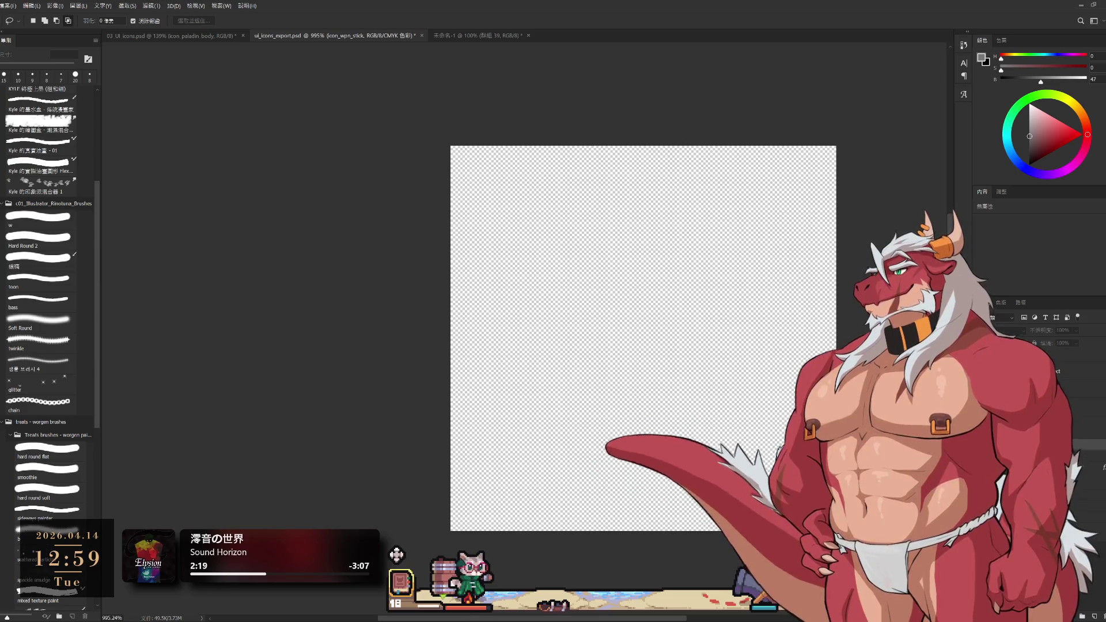
pyautogui.hotkey('alt', ']')
pyautogui.hotkey('ctrl', ',')
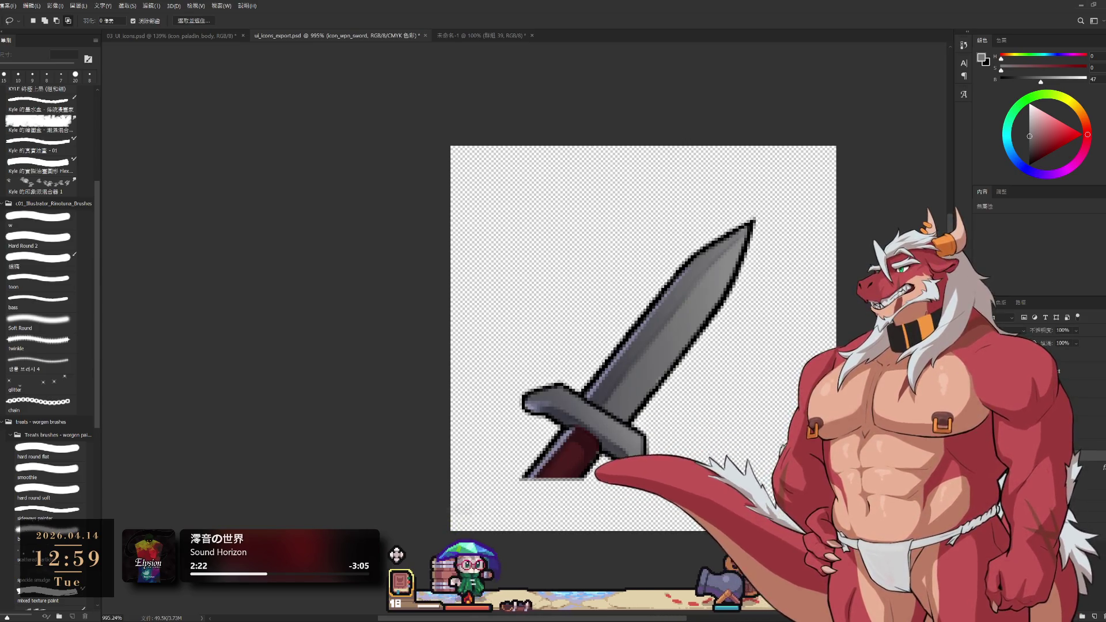
pyautogui.hotkey('ctrl', ',')
pyautogui.hotkey('alt', ']')
pyautogui.hotkey('ctrl', ',')
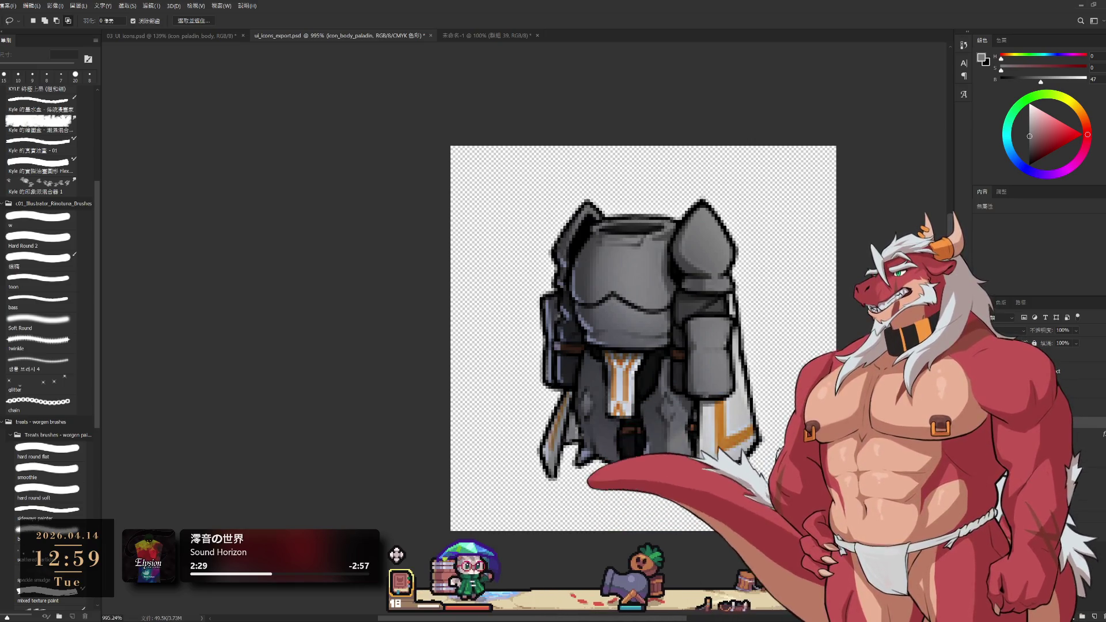
pyautogui.press('w')
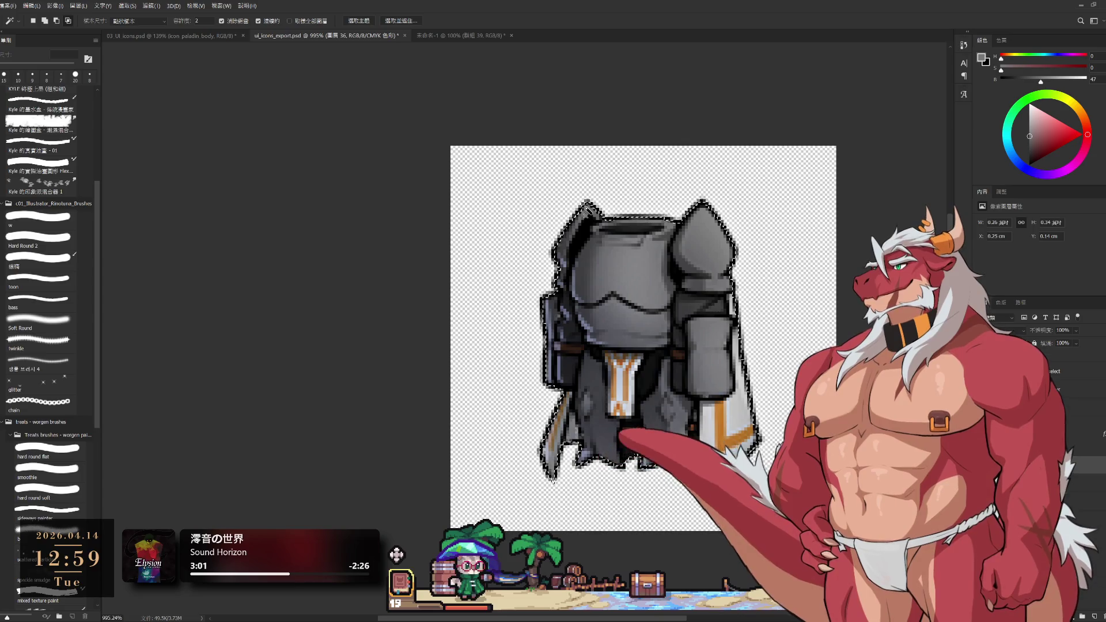
# Add a new empty layer, inspect the armour's lower right edge, and deselect.
pyautogui.press('b')
pyautogui.hotkey('ctrl', 'shift', 'alt', 'n')
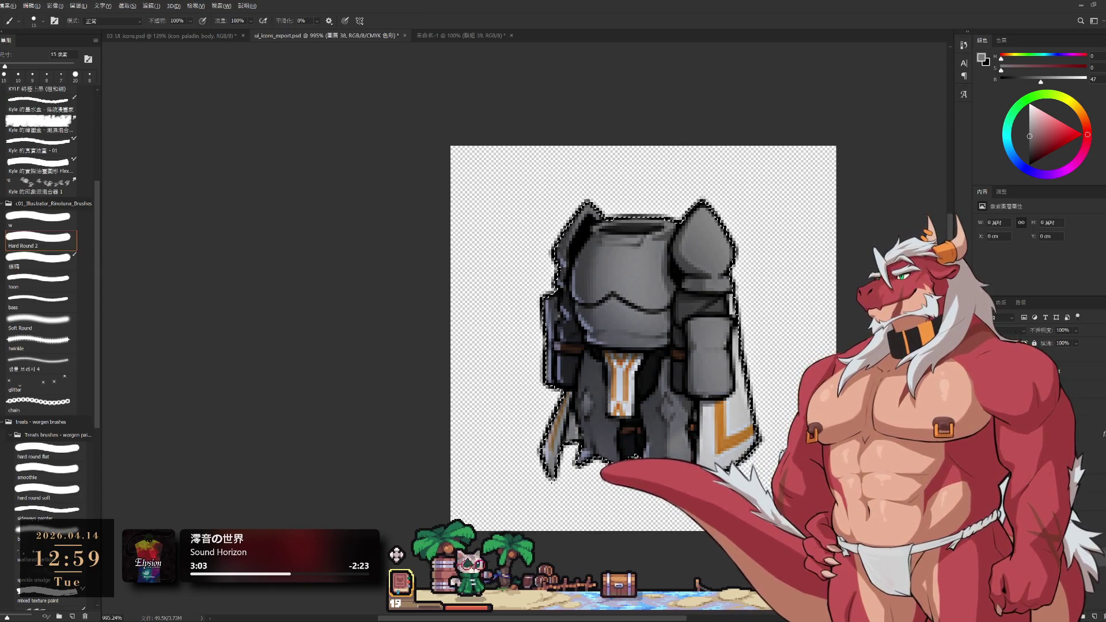
pyautogui.press('l')
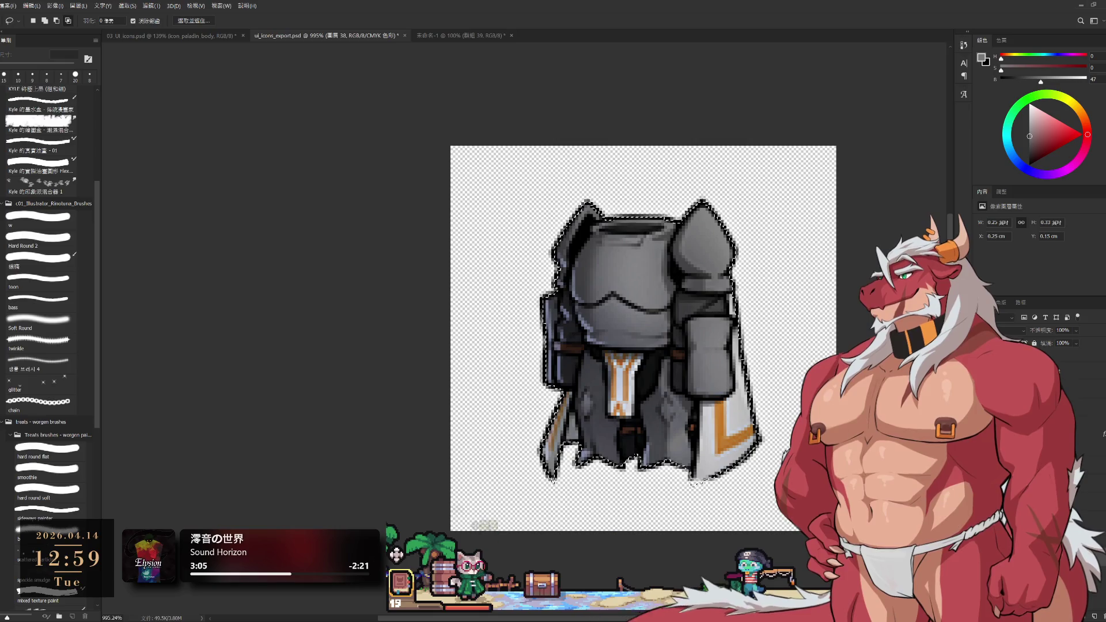
pyautogui.scroll(5, 723, 487)
pyautogui.press('b')
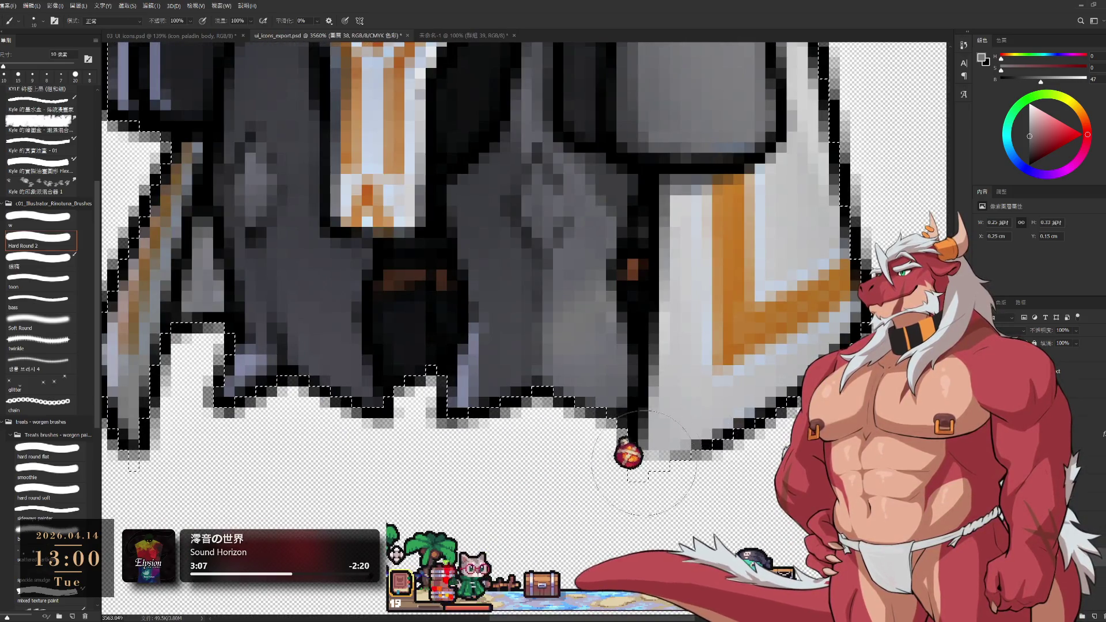
pyautogui.press('l')
pyautogui.hotkey('ctrl', 'd')
pyautogui.press('b')
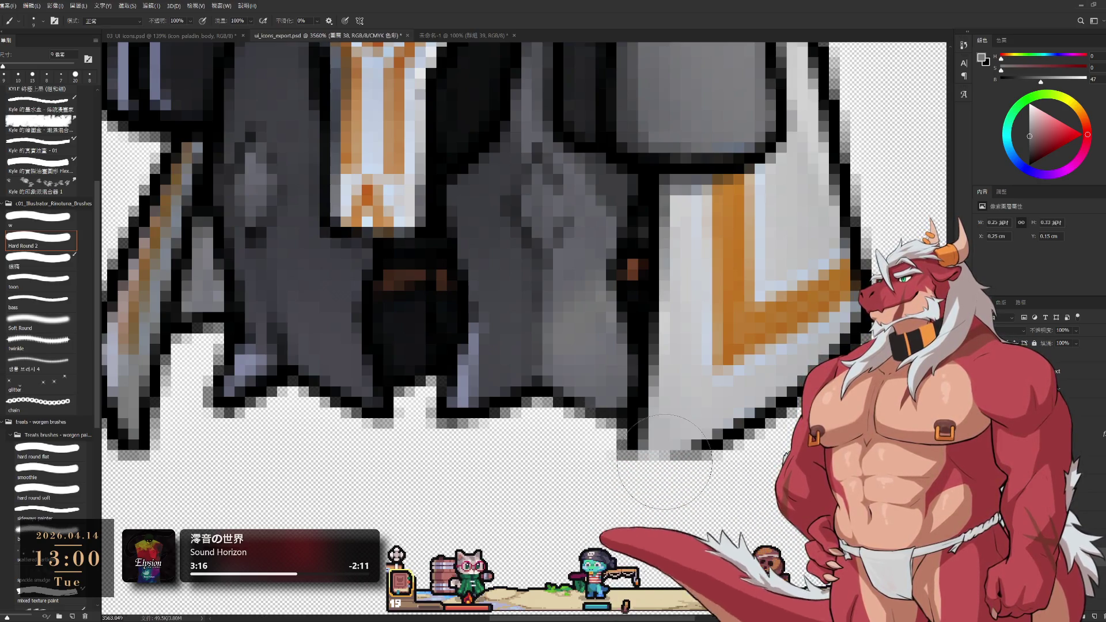
# Move to the layer mask and hide the paladin armour artwork.
pyautogui.scroll(-6, 754, 415)
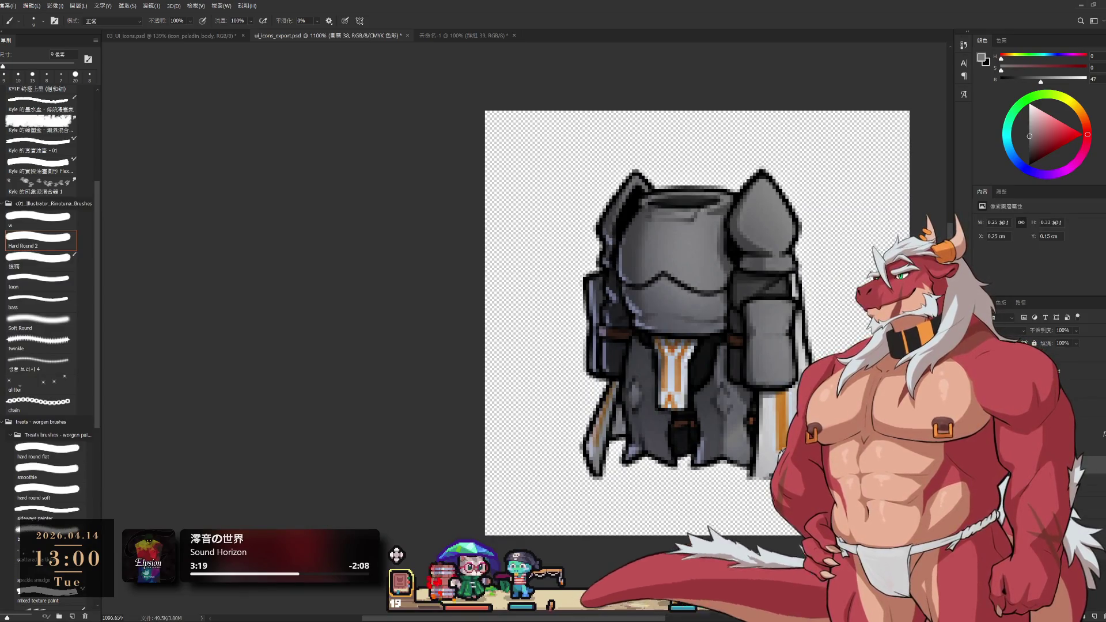
pyautogui.hotkey('alt', '[')
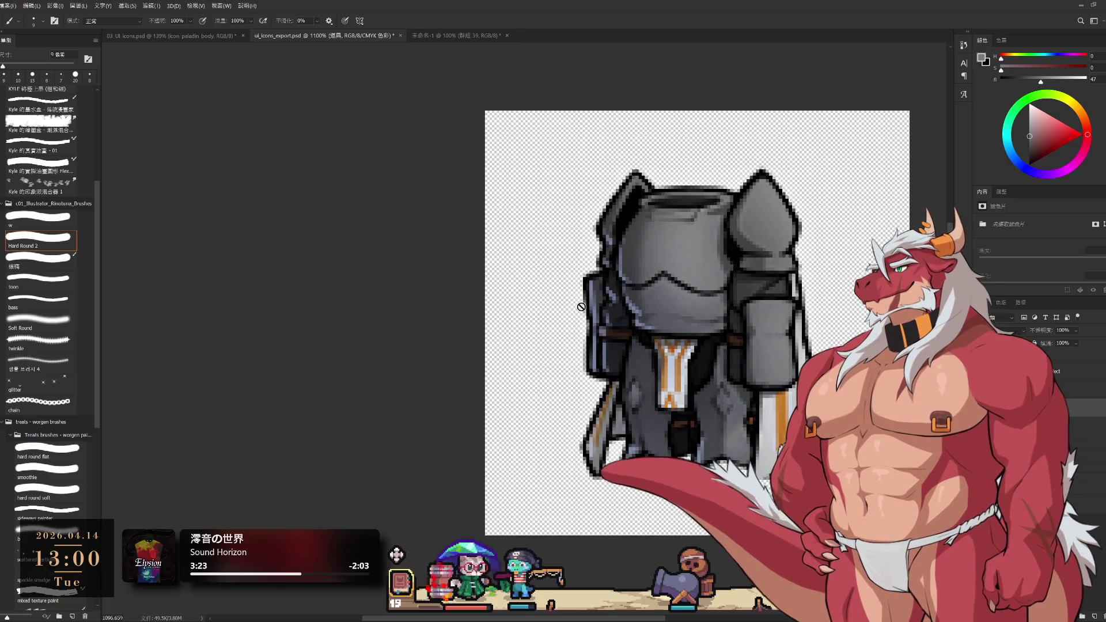
pyautogui.hotkey('ctrl', ',')
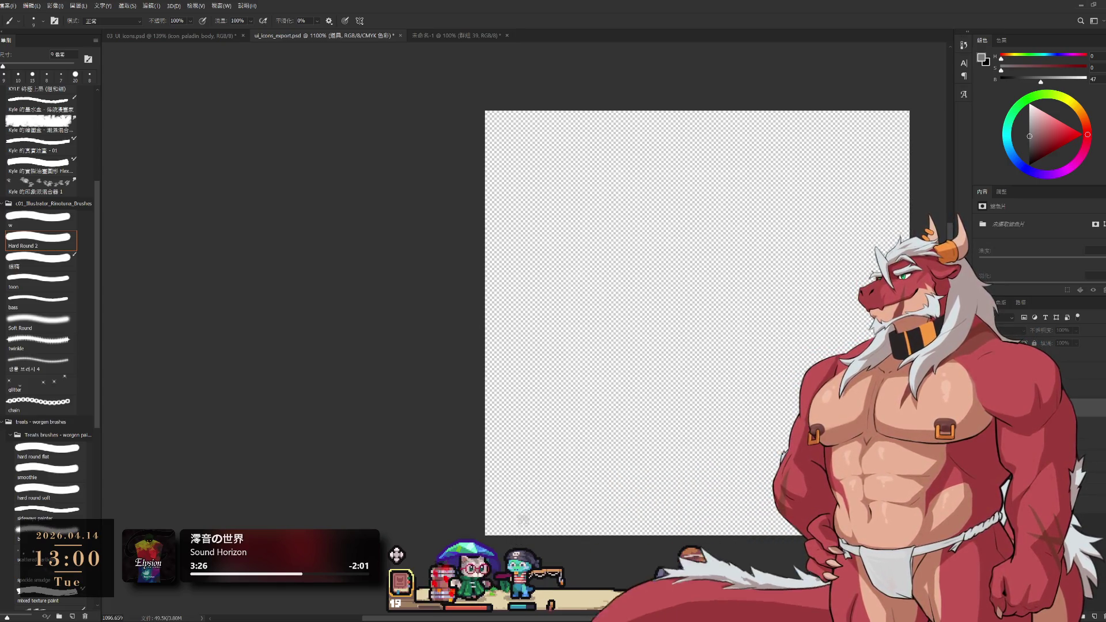
# Show the yellow ui_eq_fra_select frame, brush on its layer mask, then hide it.
pyautogui.hotkey('ctrl', ',')
pyautogui.hotkey('ctrl', ',')
pyautogui.hotkey('ctrl', ',')
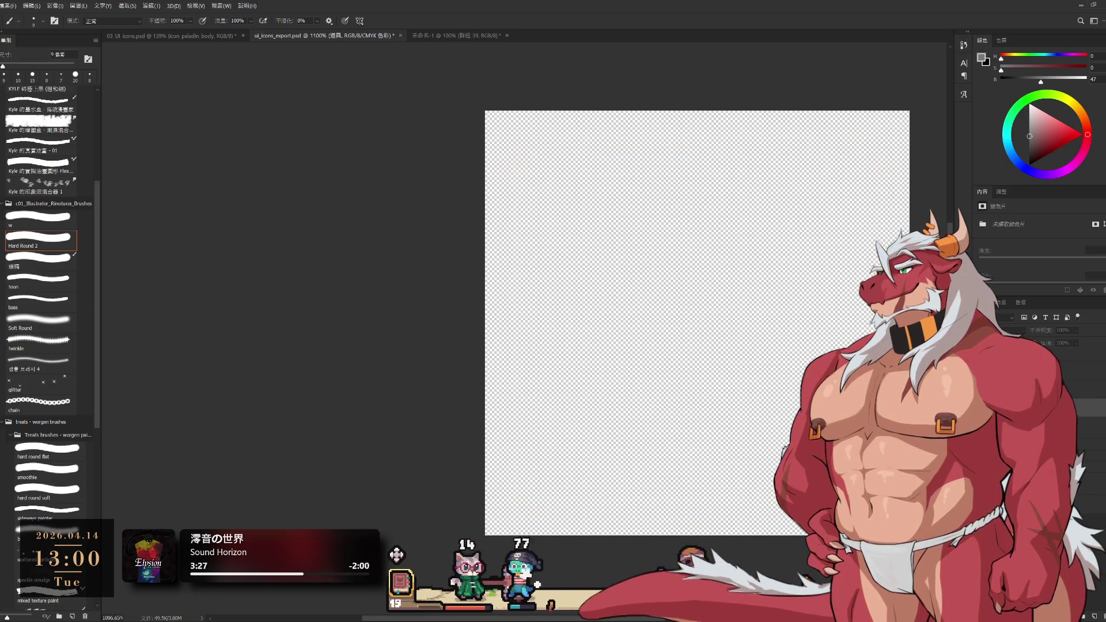
pyautogui.click(1066, 381)
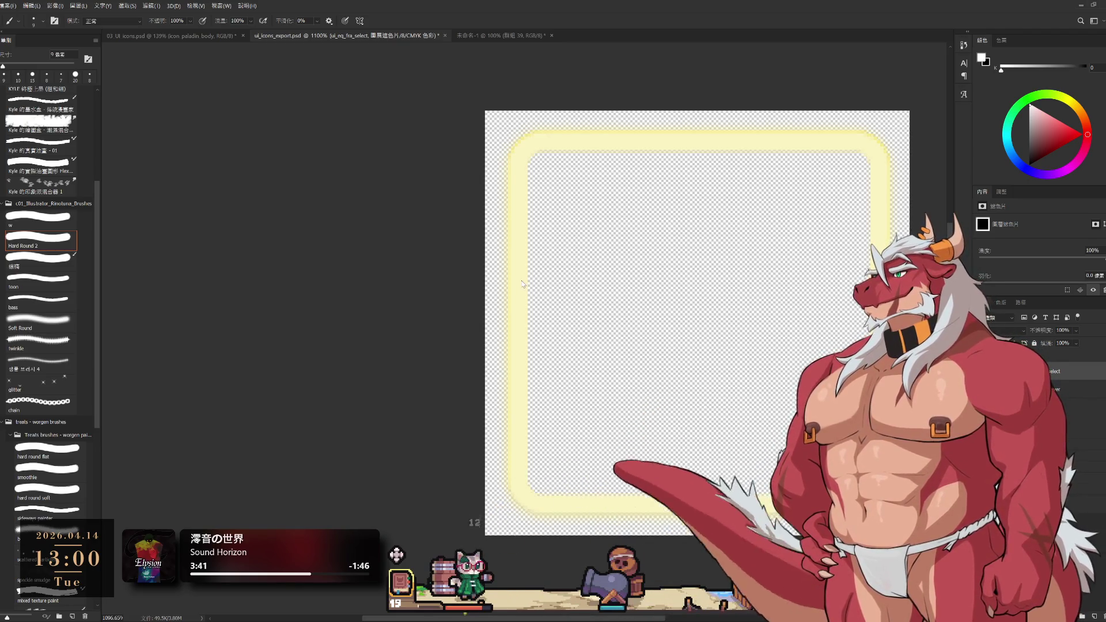
pyautogui.moveTo(583, 320); pyautogui.dragTo(621, 198)
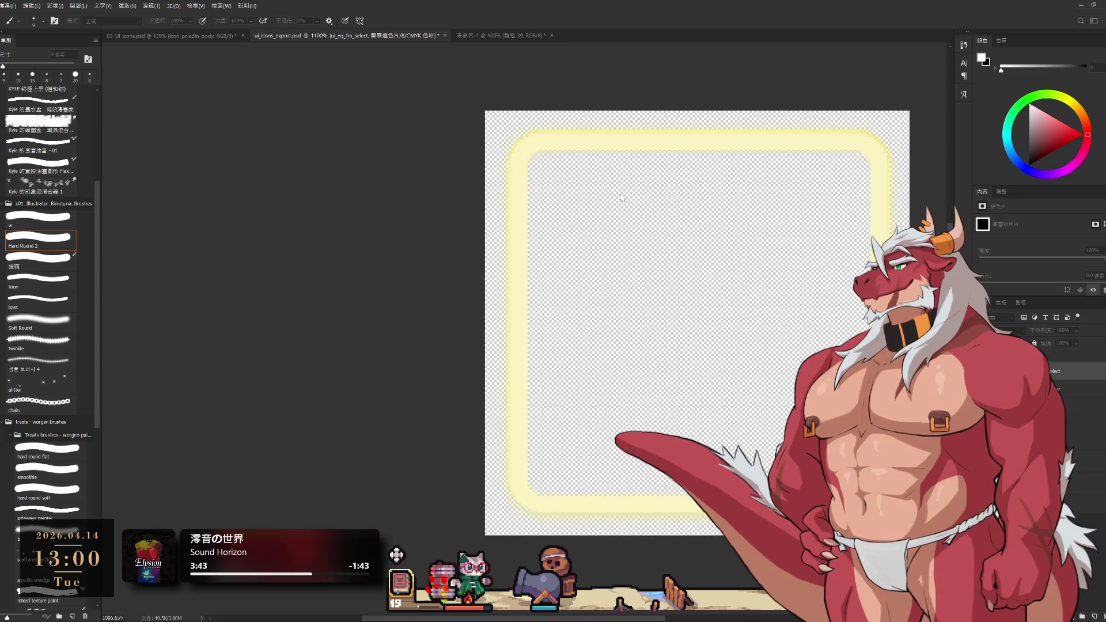
pyautogui.hotkey('ctrl', ',')
# Toggle the blue ui_eq_fra_hover frame, then bring up the ui_eq_icon_epic rarity background.
pyautogui.hotkey('alt', '[')
pyautogui.hotkey('ctrl', ',')
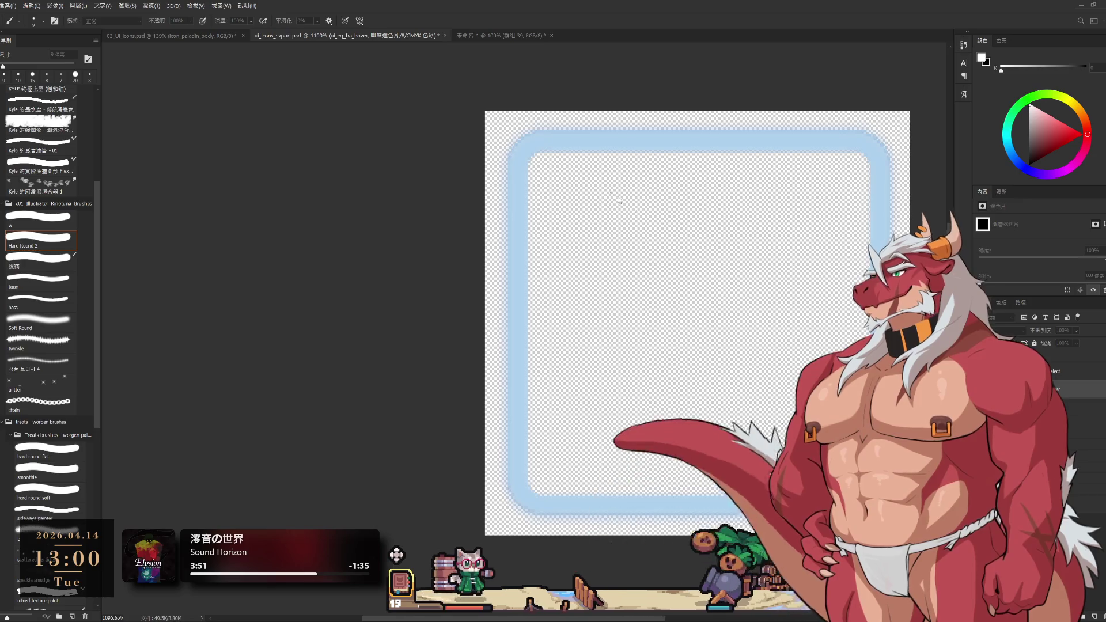
pyautogui.hotkey('ctrl', ',')
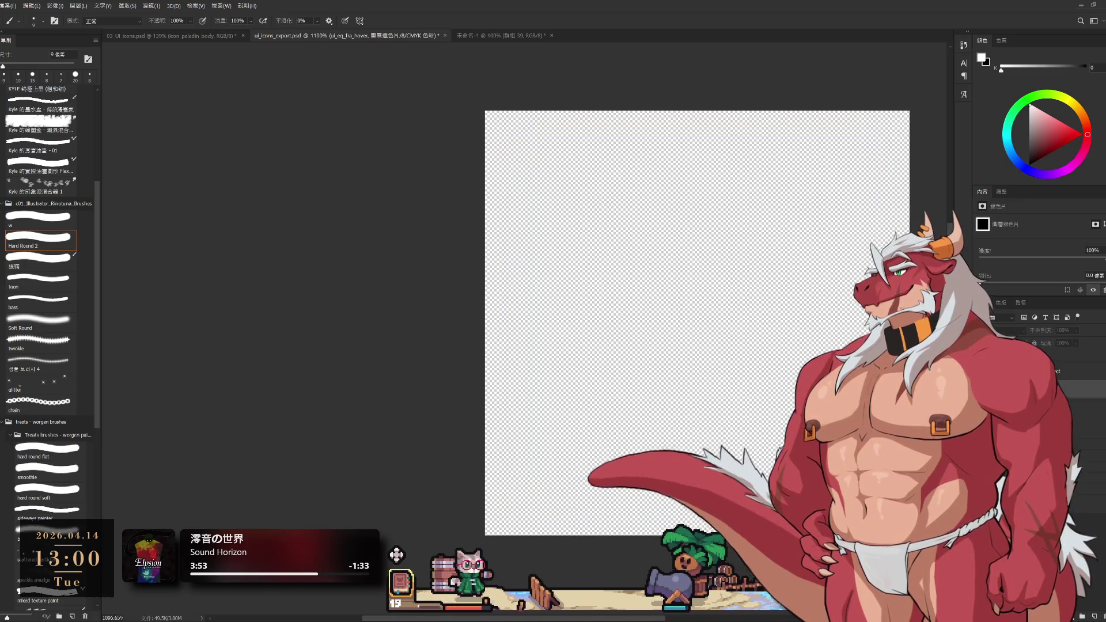
pyautogui.hotkey('ctrl', ',')
pyautogui.hotkey('ctrl', ',')
pyautogui.hotkey('ctrl', ',')
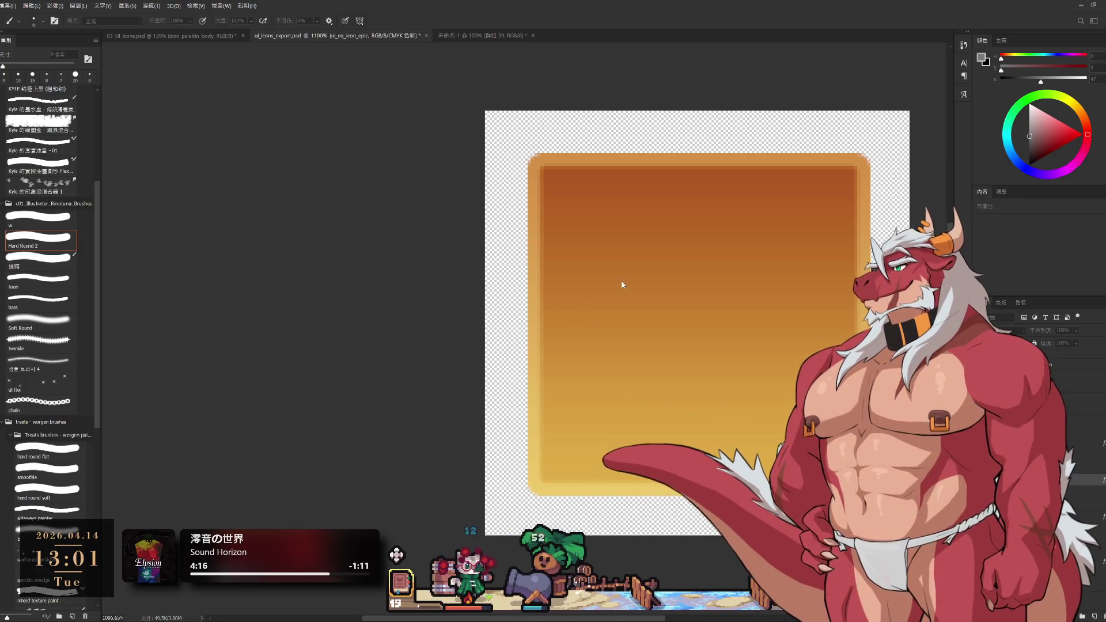
pyautogui.hotkey('alt', '[')
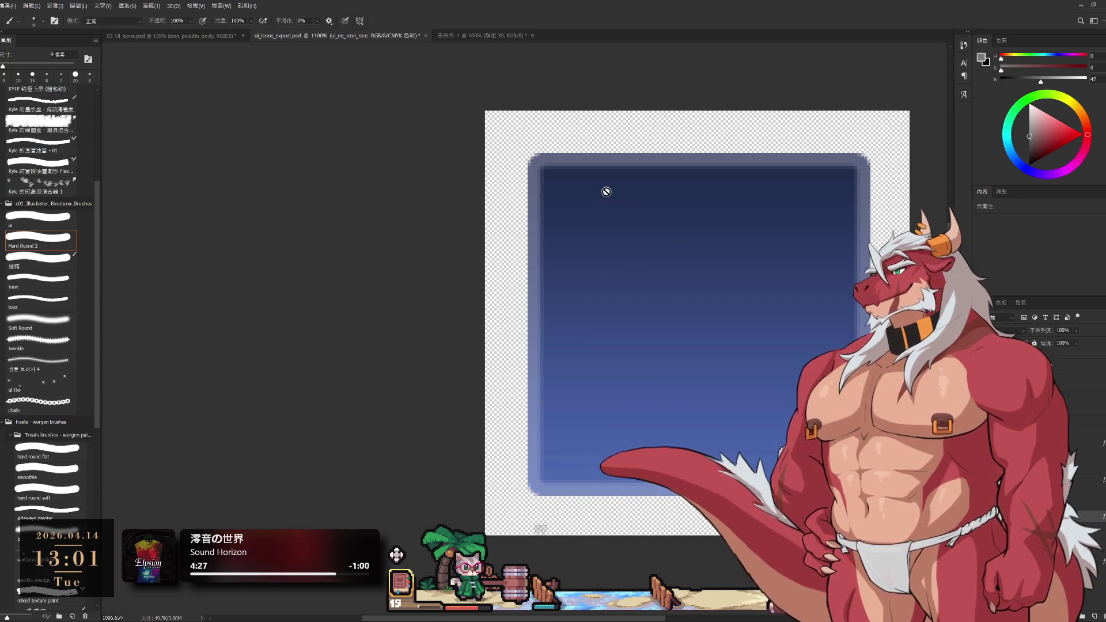
# Compare the ui_eq_icon_rare and ui_eq_icon_normal backgrounds, then show icon_body_paladin again.
pyautogui.hotkey('ctrl', 'z')
pyautogui.hotkey('ctrl', 'z')
pyautogui.hotkey('alt', '[')
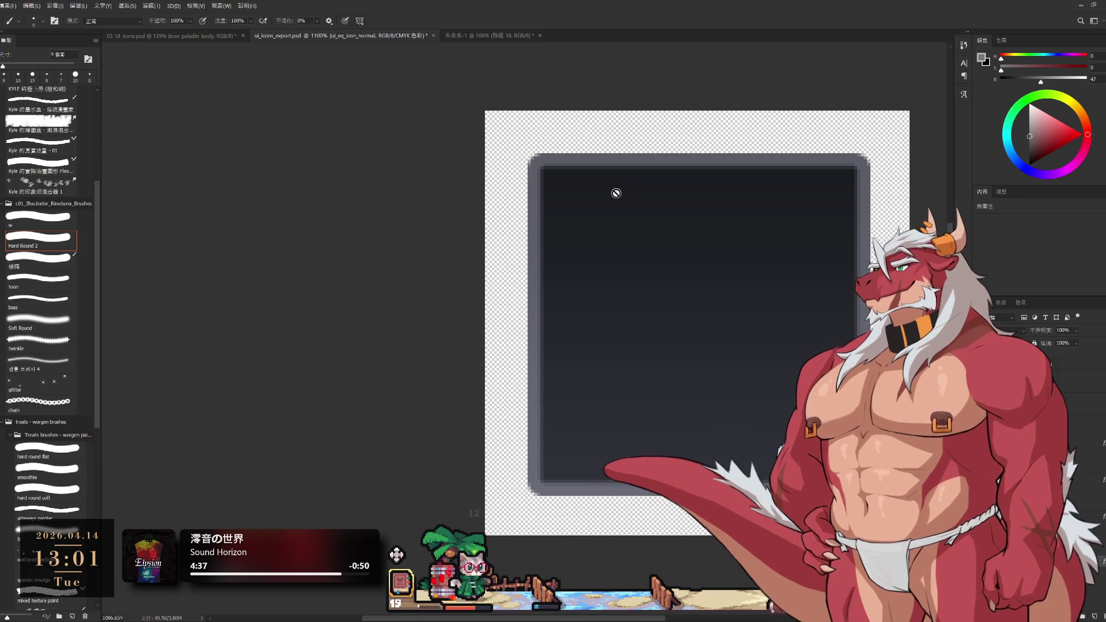
pyautogui.press('Delete')
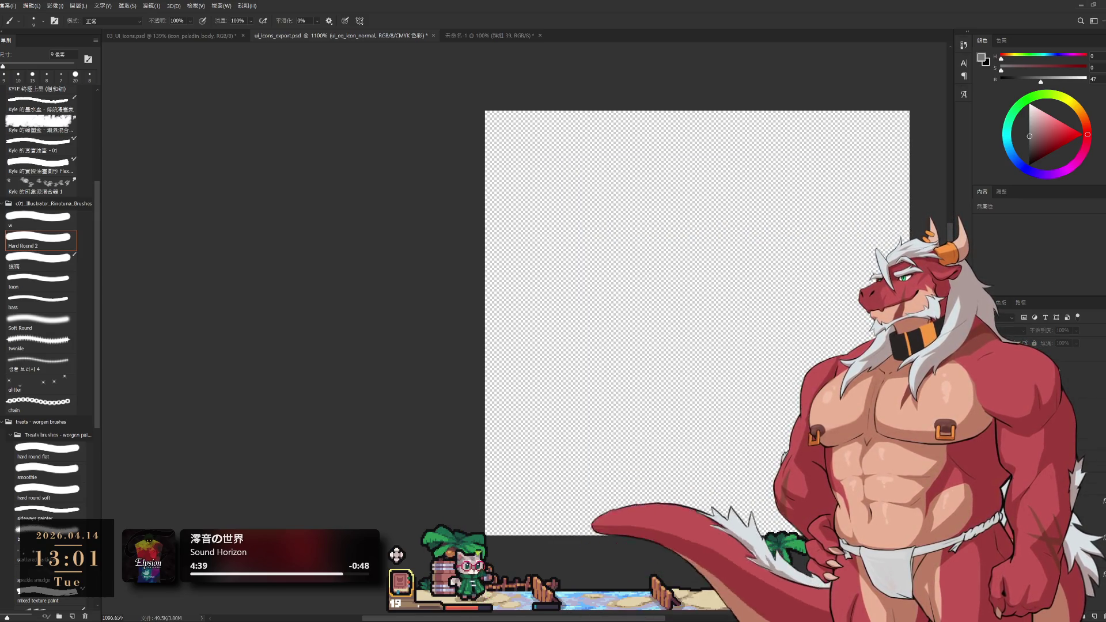
pyautogui.hotkey('ctrl', 'z')
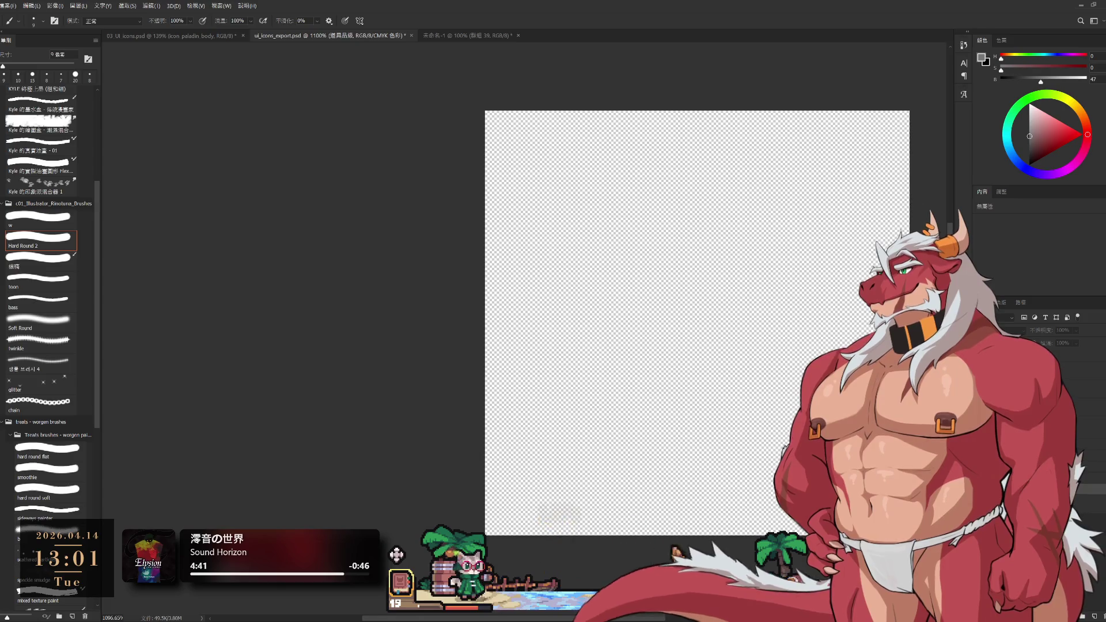
pyautogui.hotkey('ctrl', 'z')
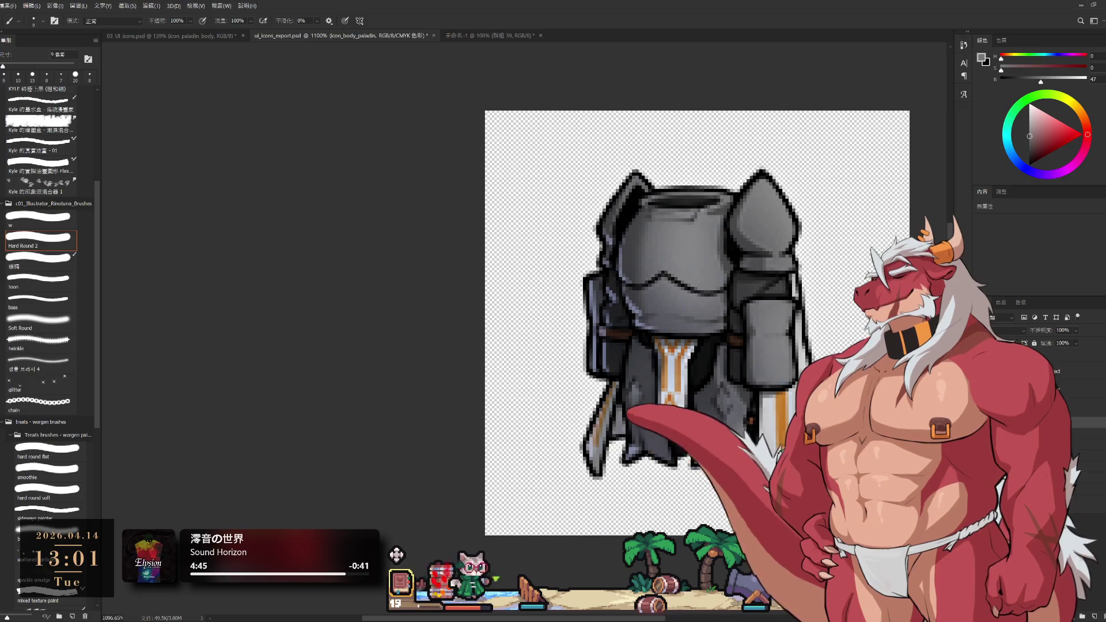
# Check the paladin head and helmet icons, continuing through to icon_wpn_stick.
pyautogui.hotkey('ctrl', 'z')
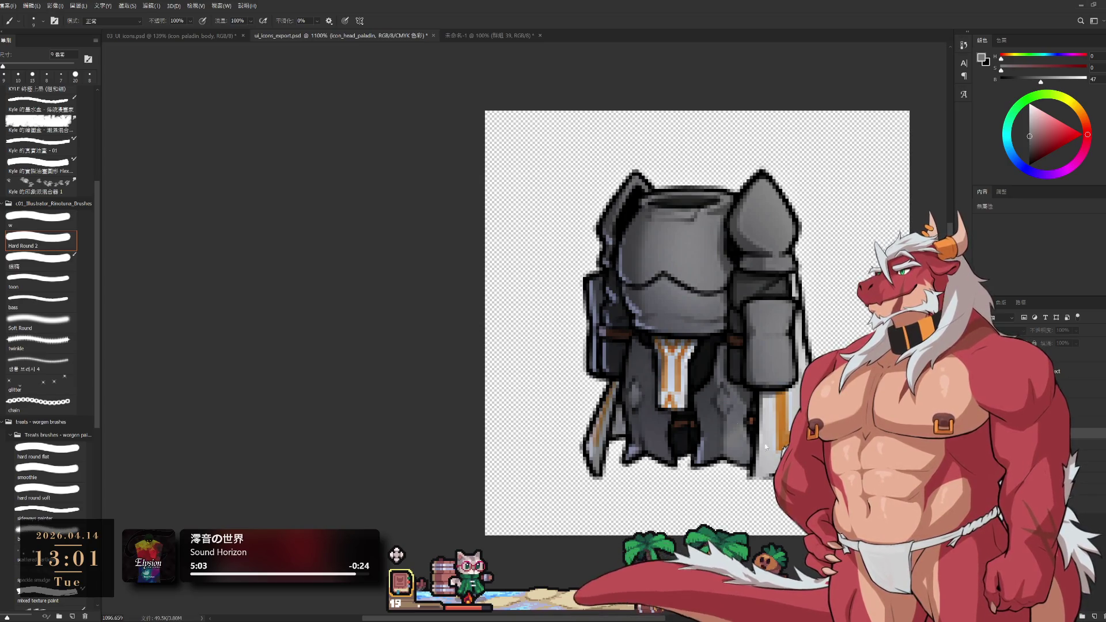
pyautogui.click(627, 198)
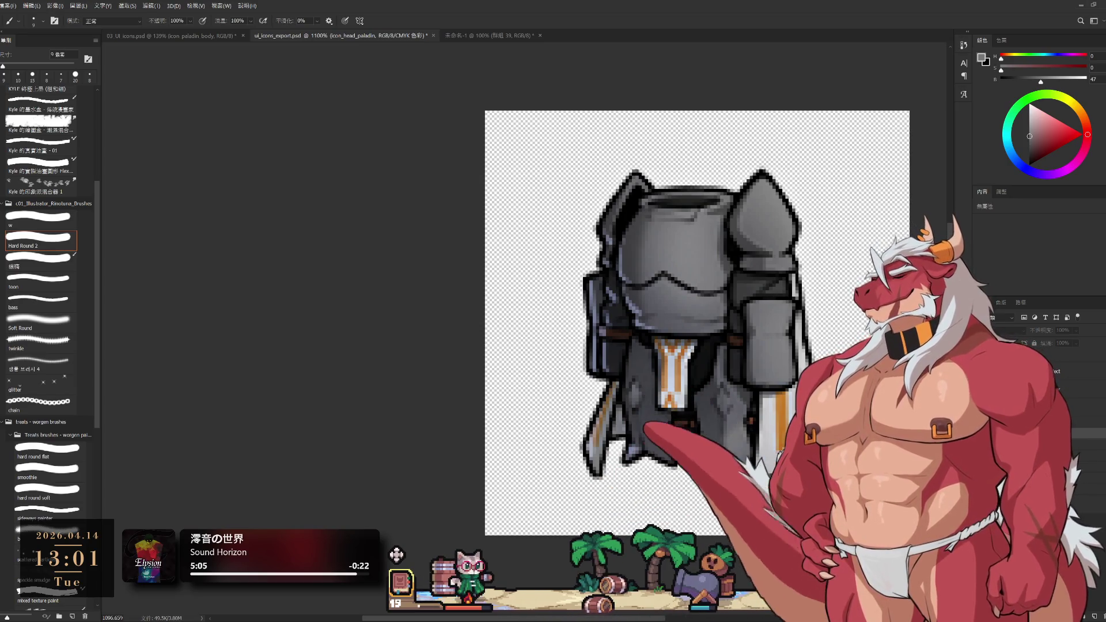
pyautogui.hotkey('ctrl', 'z')
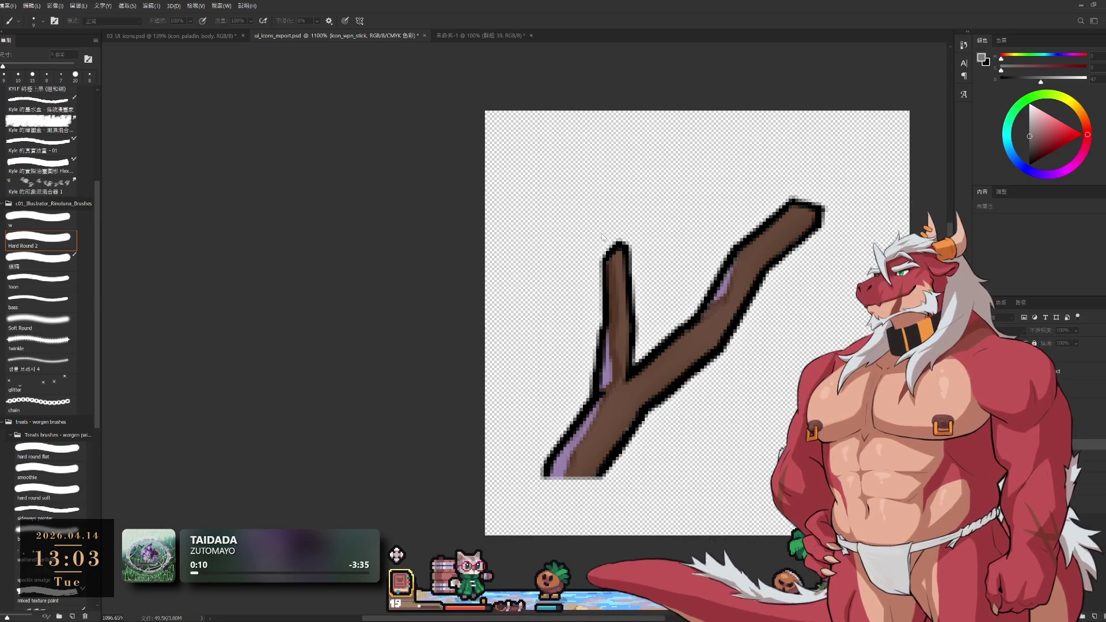
pyautogui.click(981, 369)
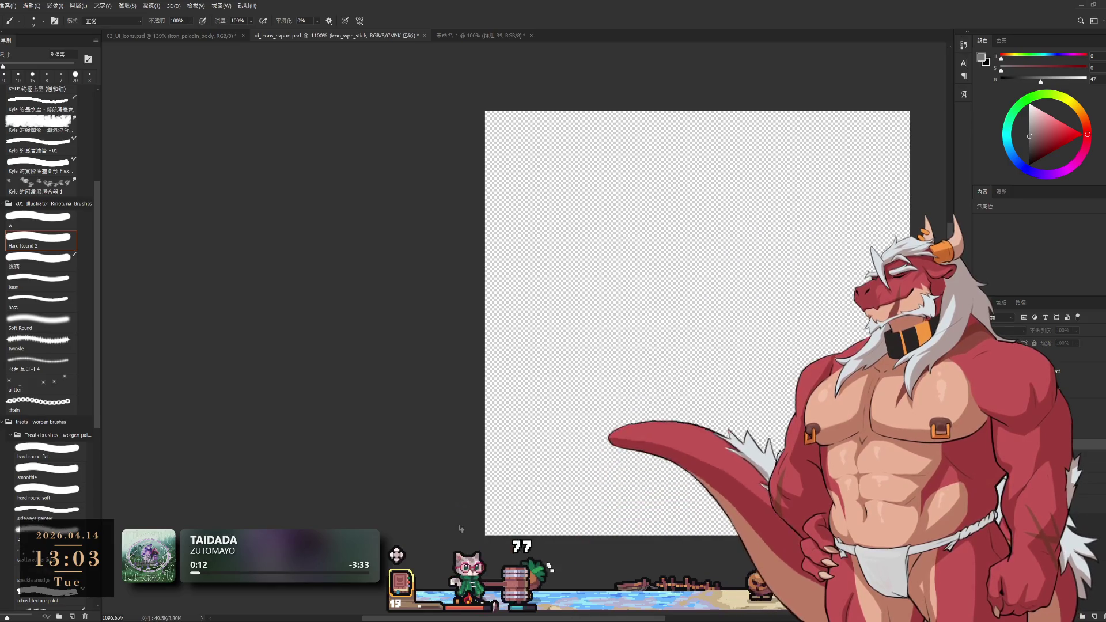
# Cycle through icon_wpn_sword, icon_body_wild and icon_head_wild, ending on the 道具等級 group.
pyautogui.click(981, 392)
pyautogui.click(981, 403)
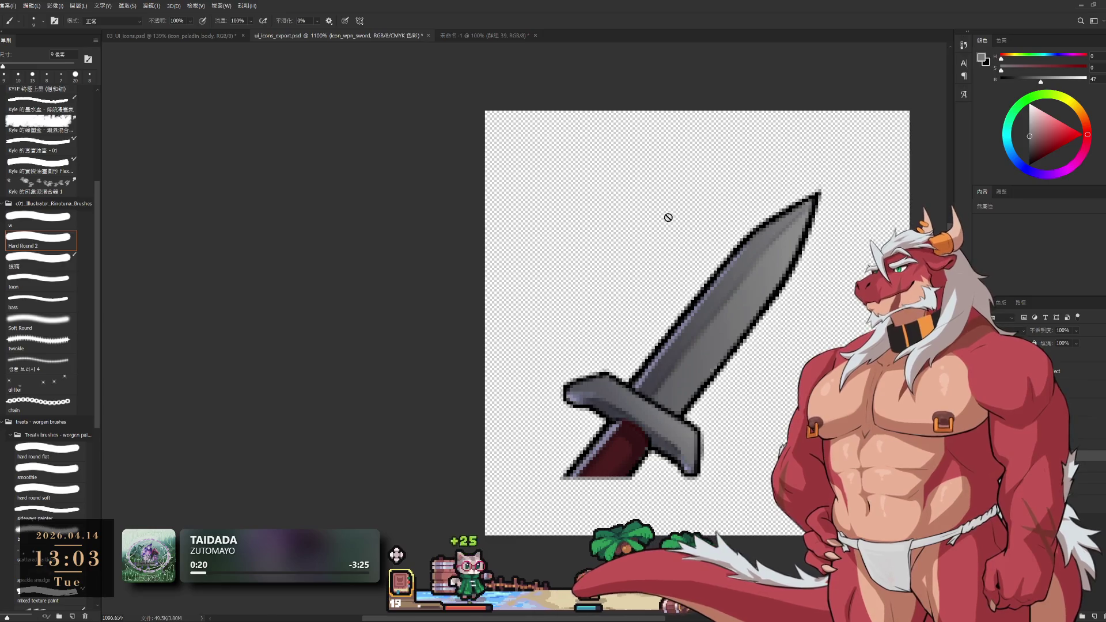
pyautogui.hotkey('alt', '[')
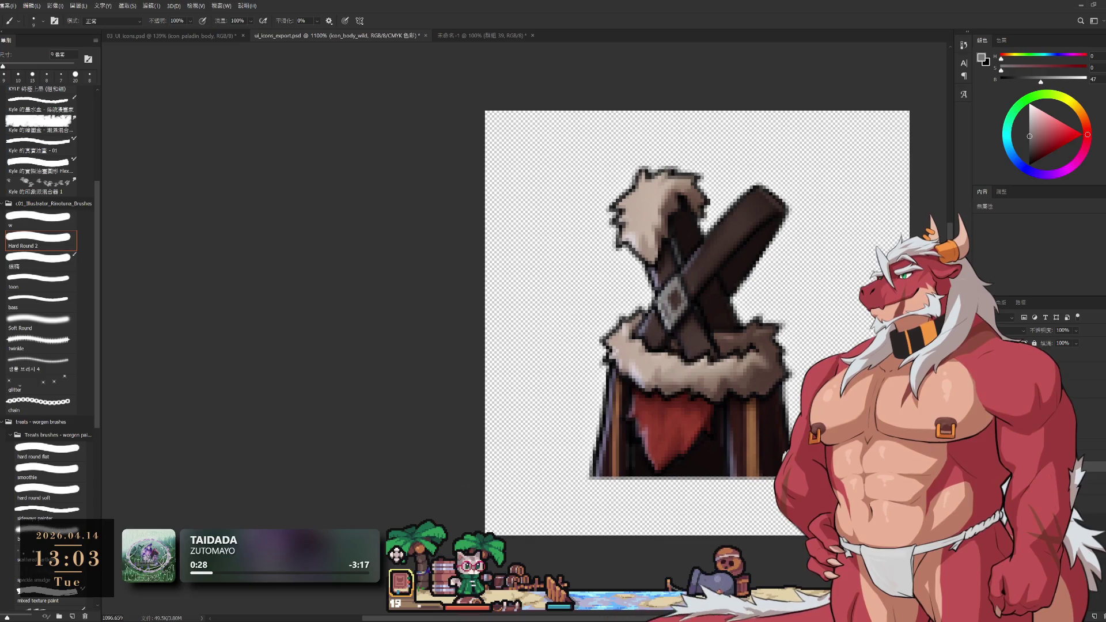
pyautogui.hotkey('alt', '[')
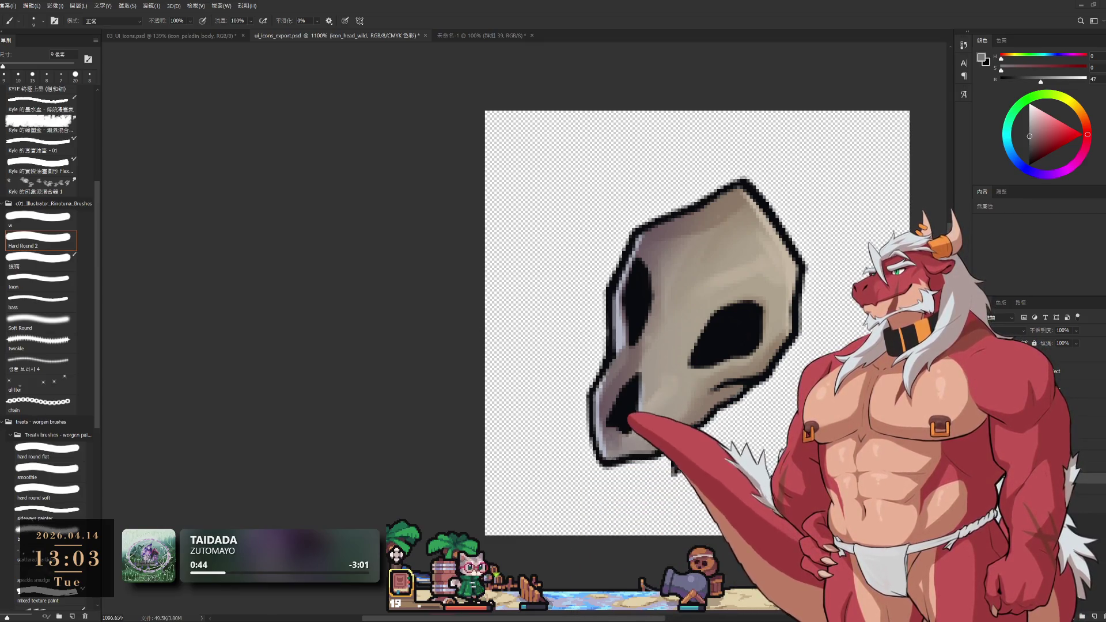
pyautogui.press('space')
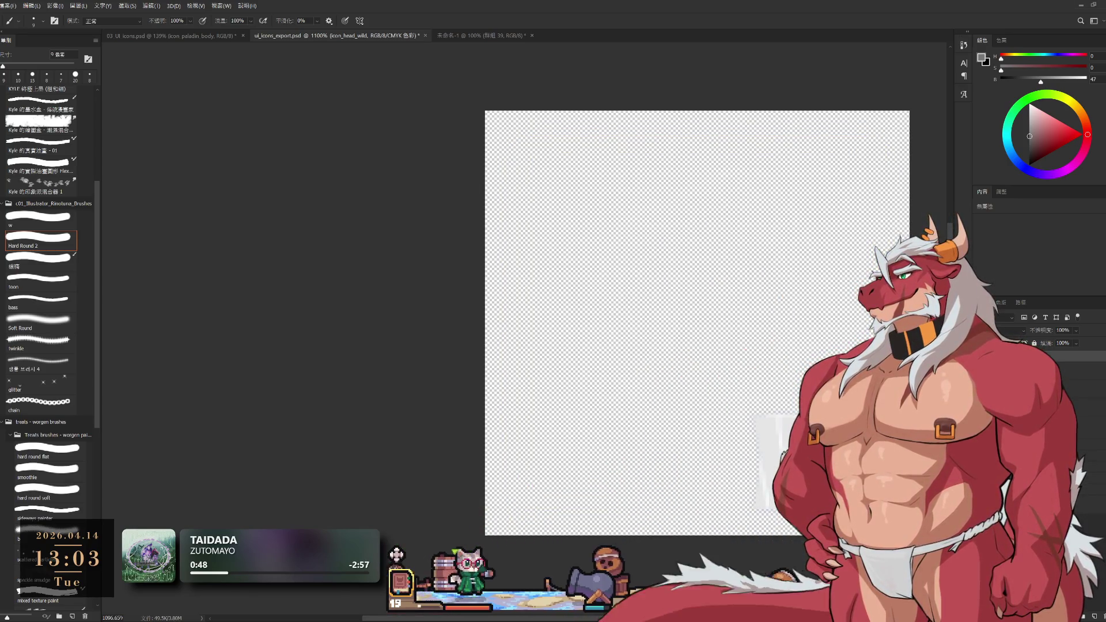
pyautogui.hotkey('alt', '[')
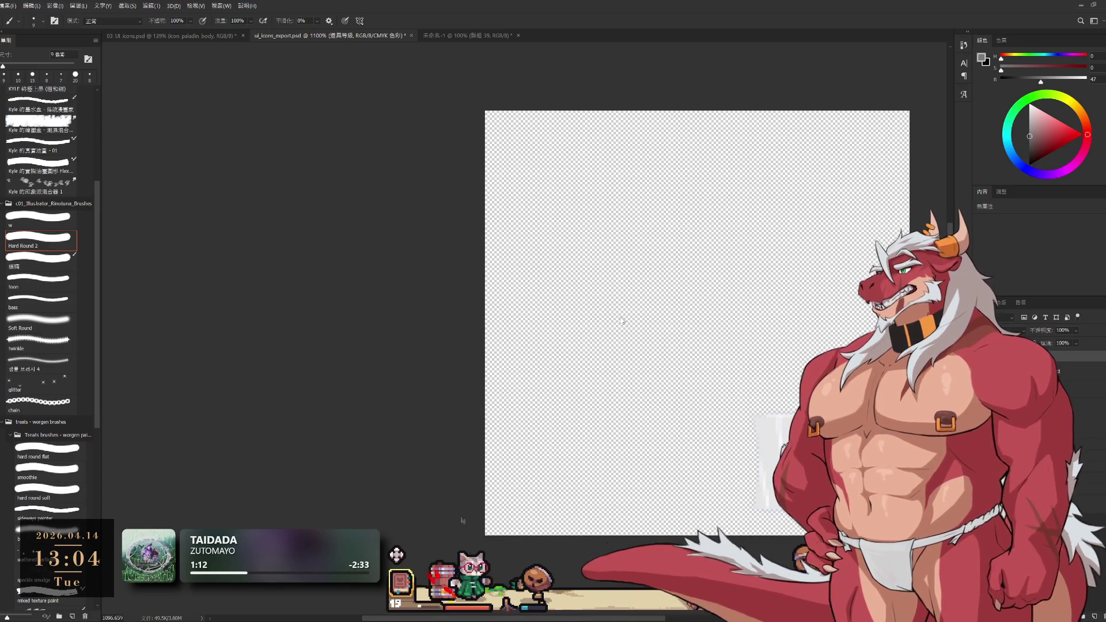
# Fill the level-badge canvas with the foreground grey and bring the white bar into view.
pyautogui.moveTo(579, 318); pyautogui.dragTo(698, 228)
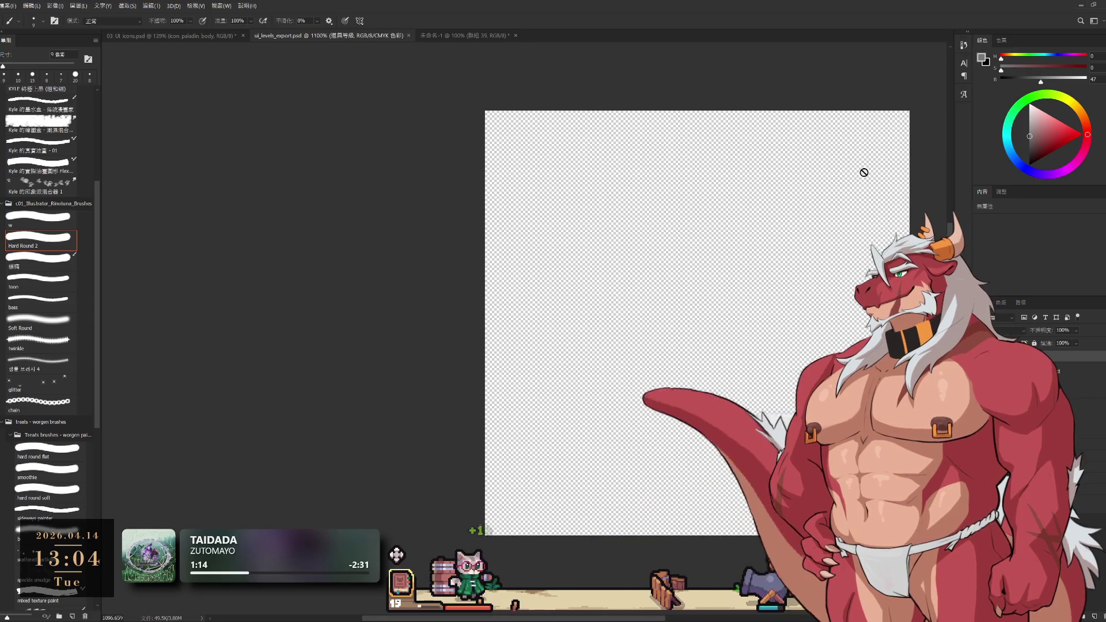
pyautogui.hotkey('alt', 'BackSpace')
pyautogui.moveTo(697, 323); pyautogui.dragTo(519, 288)
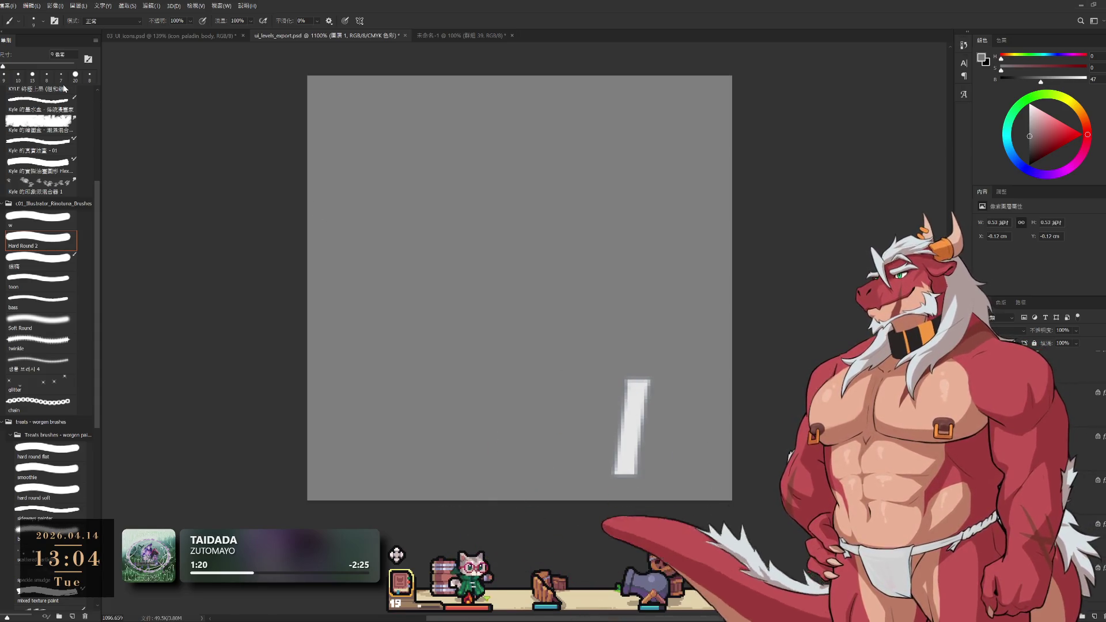
# Crop the canvas closely around the white numeral bar, then show the VI layer.
pyautogui.press('c')
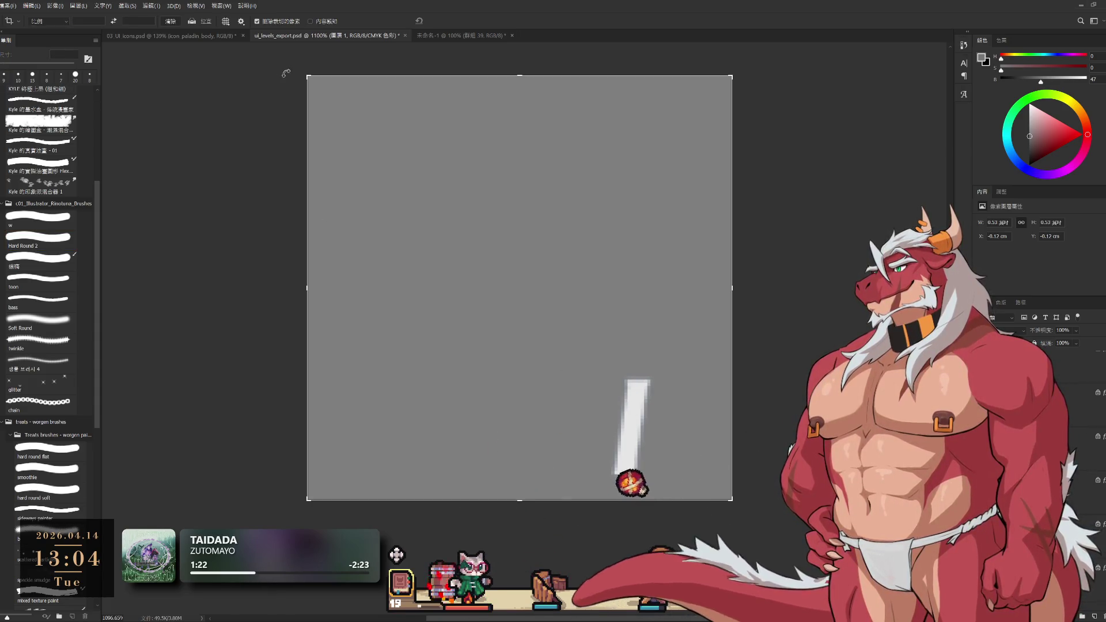
pyautogui.moveTo(304, 76); pyautogui.dragTo(422, 217)
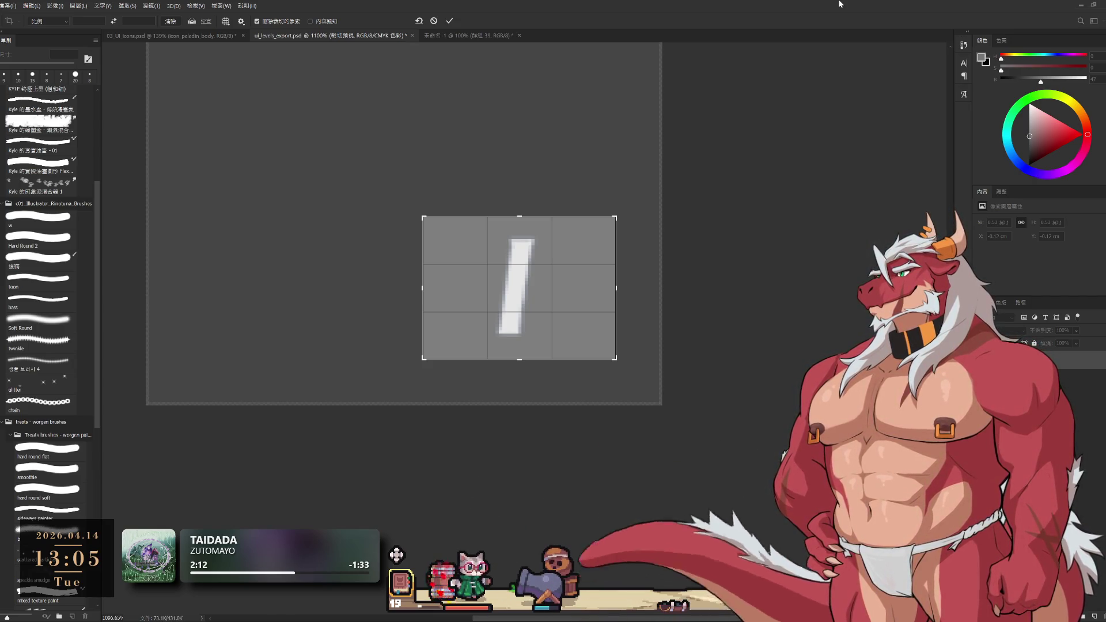
pyautogui.moveTo(517, 232); pyautogui.dragTo(518, 268)
pyautogui.moveTo(520, 364); pyautogui.dragTo(519, 370)
pyautogui.press('Return')
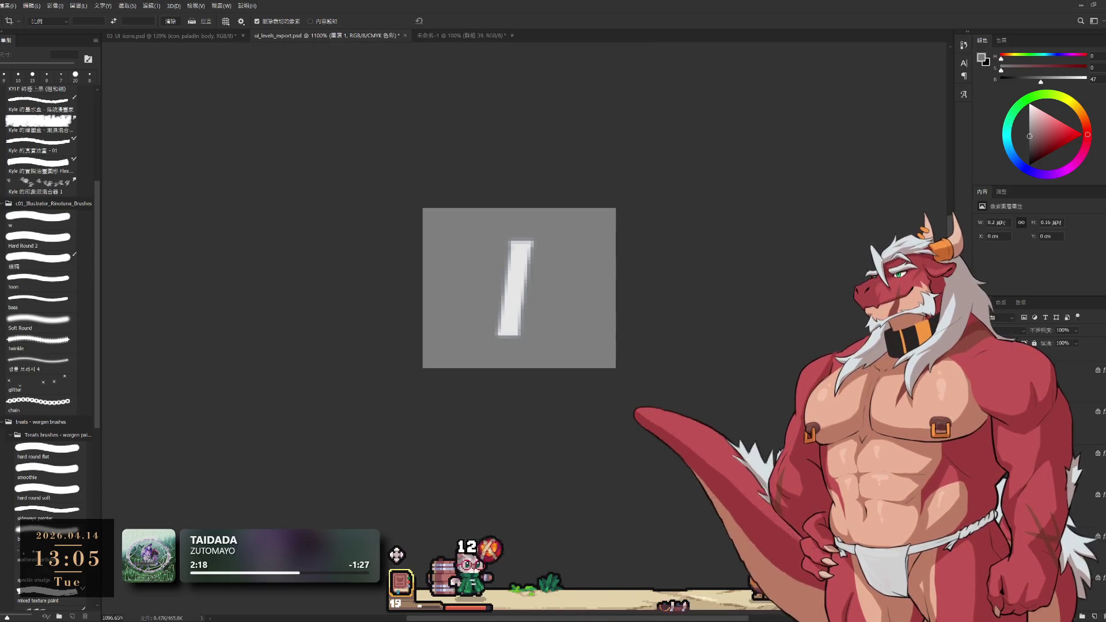
pyautogui.click(1069, 399)
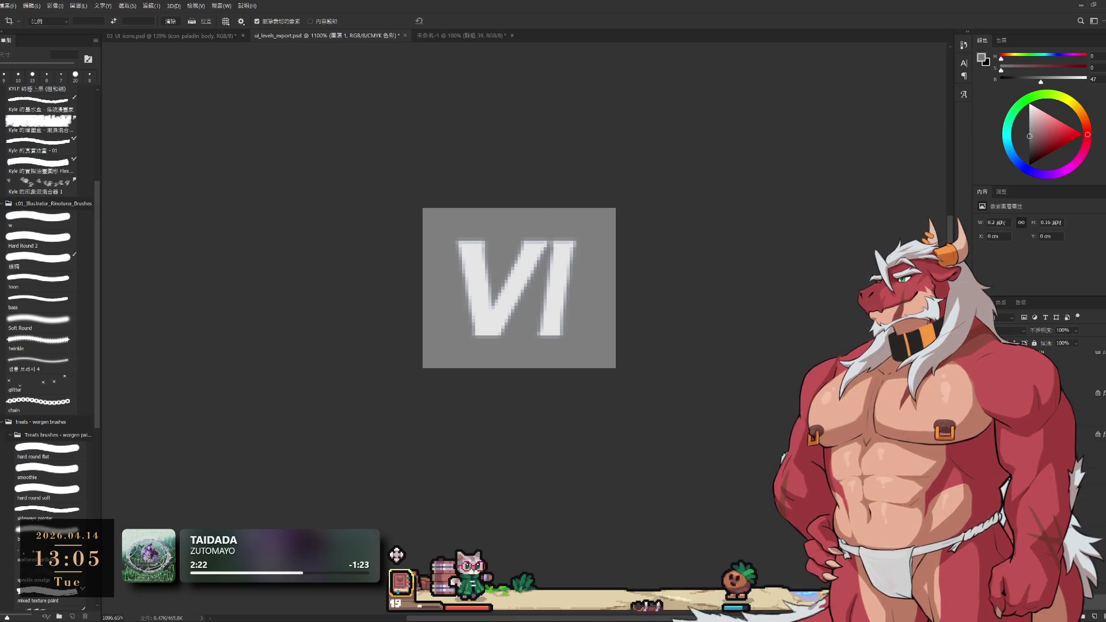
# Recrop the VI badge inward from the bottom-left and top-right corners, then re-centre it.
pyautogui.click(415, 333)
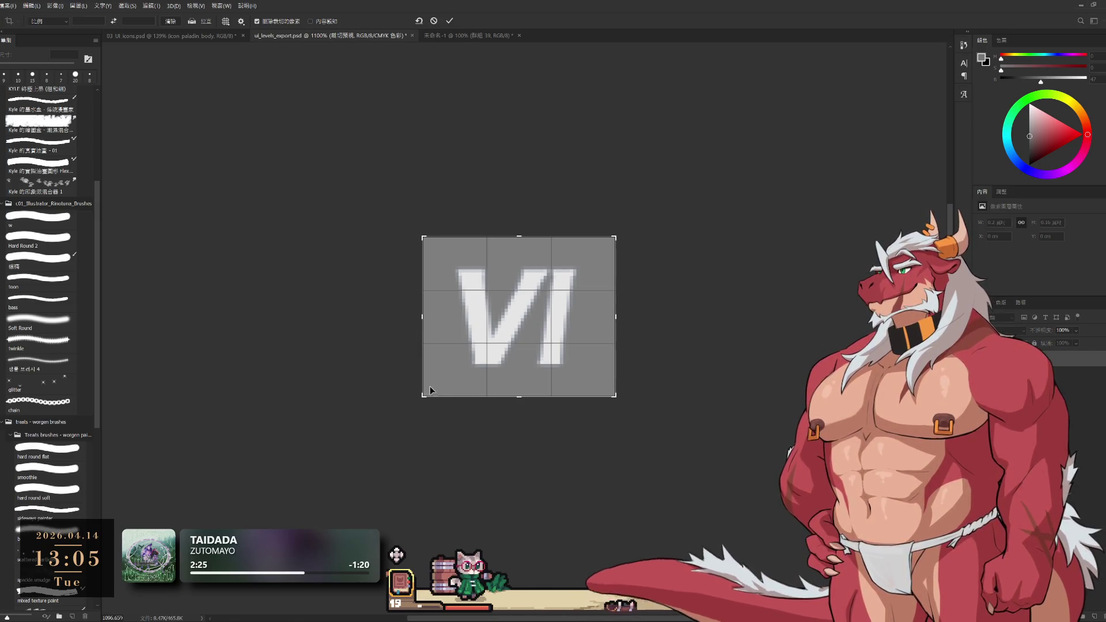
pyautogui.moveTo(426, 393); pyautogui.dragTo(438, 380)
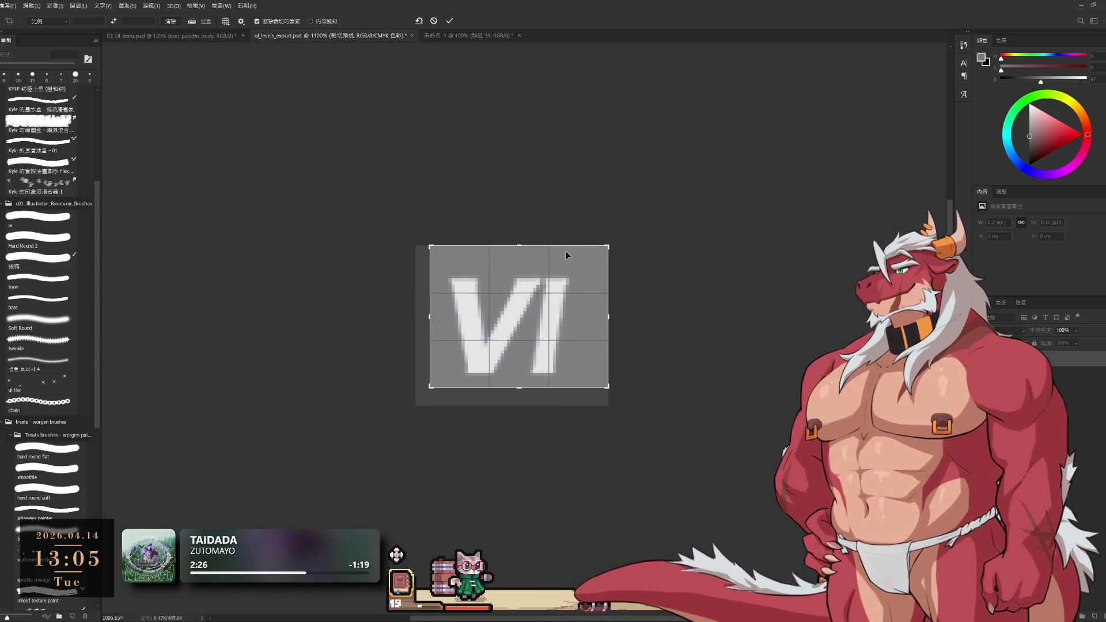
pyautogui.moveTo(607, 246); pyautogui.dragTo(595, 263)
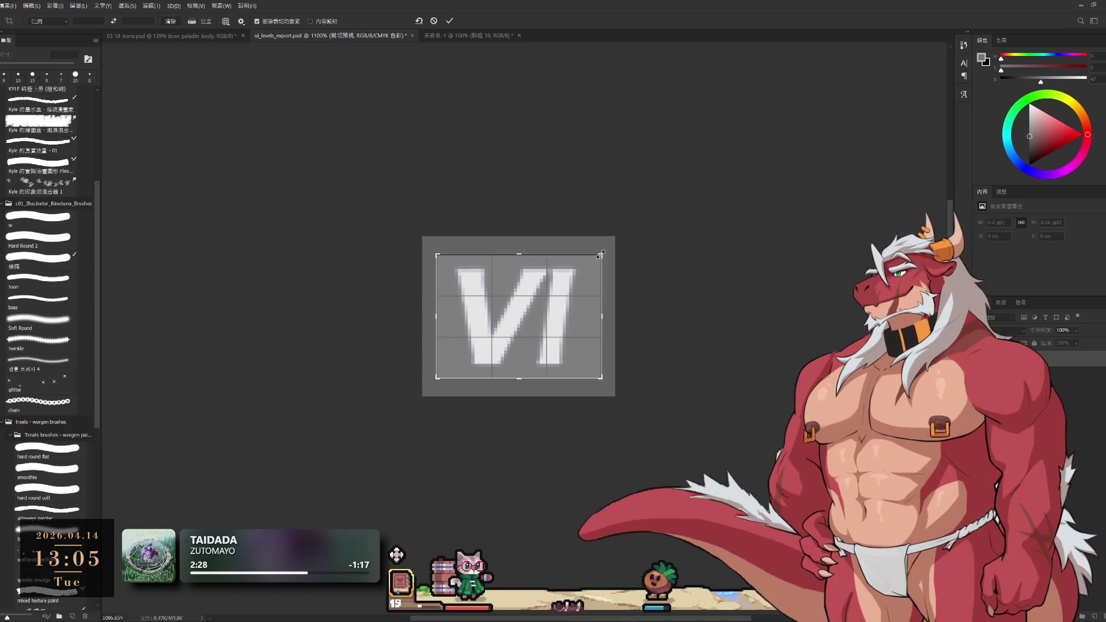
pyautogui.click(449, 20)
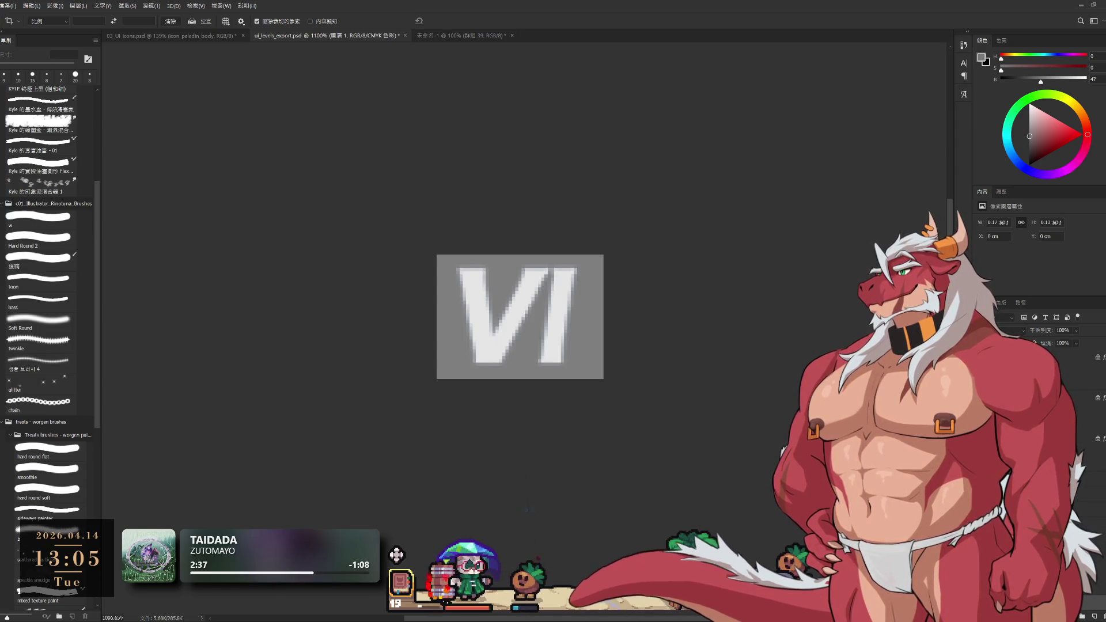
pyautogui.moveTo(608, 342); pyautogui.dragTo(759, 383)
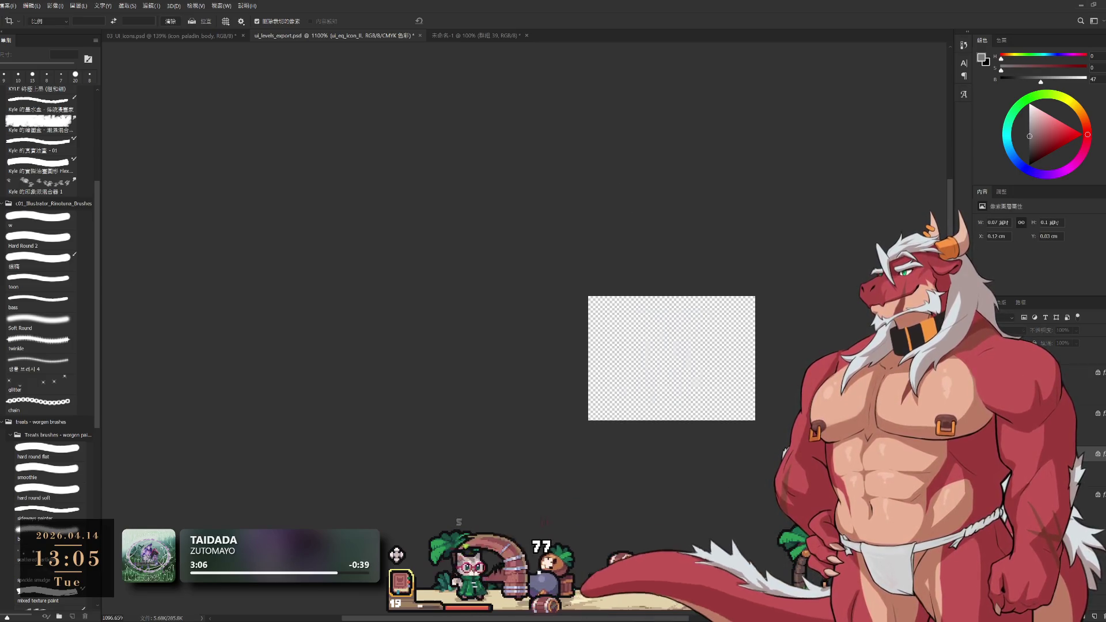
# Go from the III numeral layer back to the VI numeral on its grey background.
pyautogui.click(1037, 413)
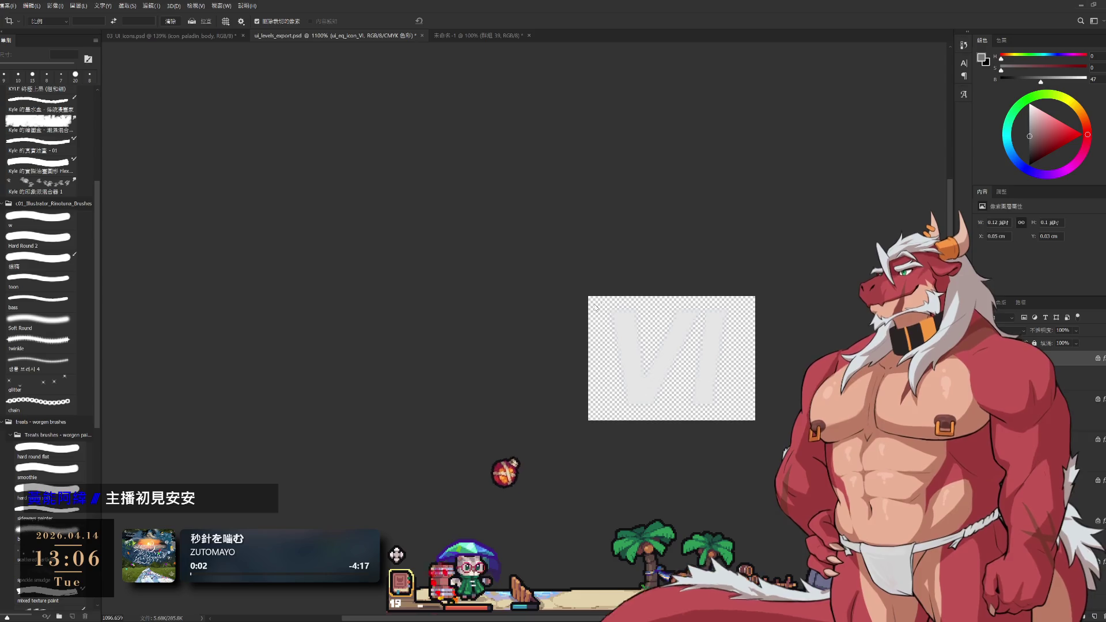
pyautogui.click(602, 194)
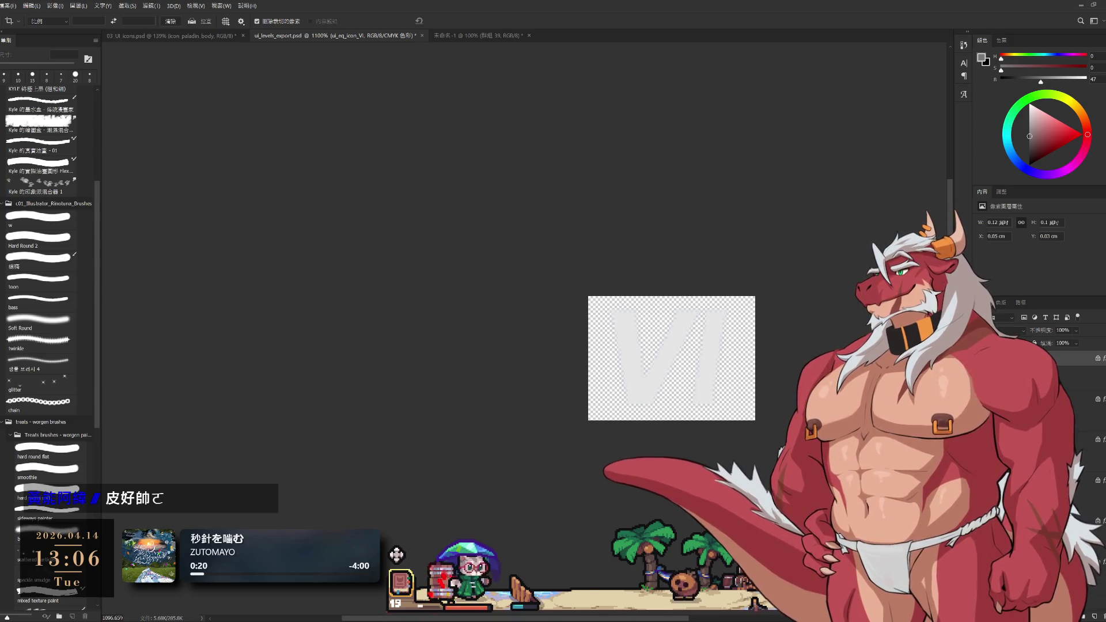
pyautogui.hotkey('ctrl', 'z')
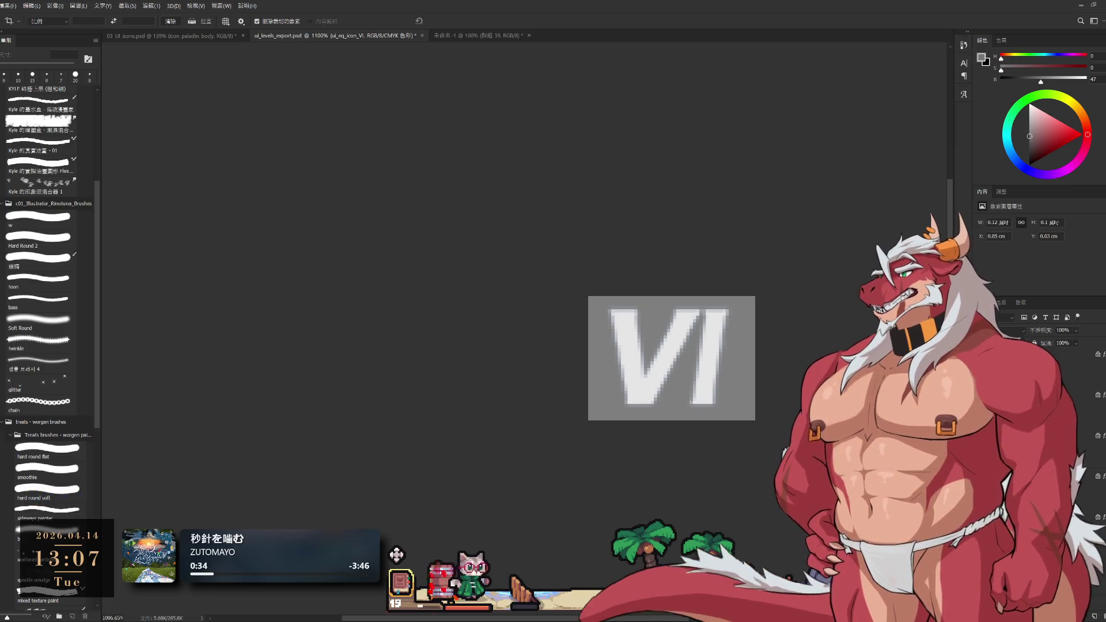
# Hide the VI numeral and close ui_levels_export.psd.
pyautogui.hotkey('ctrl', 'z')
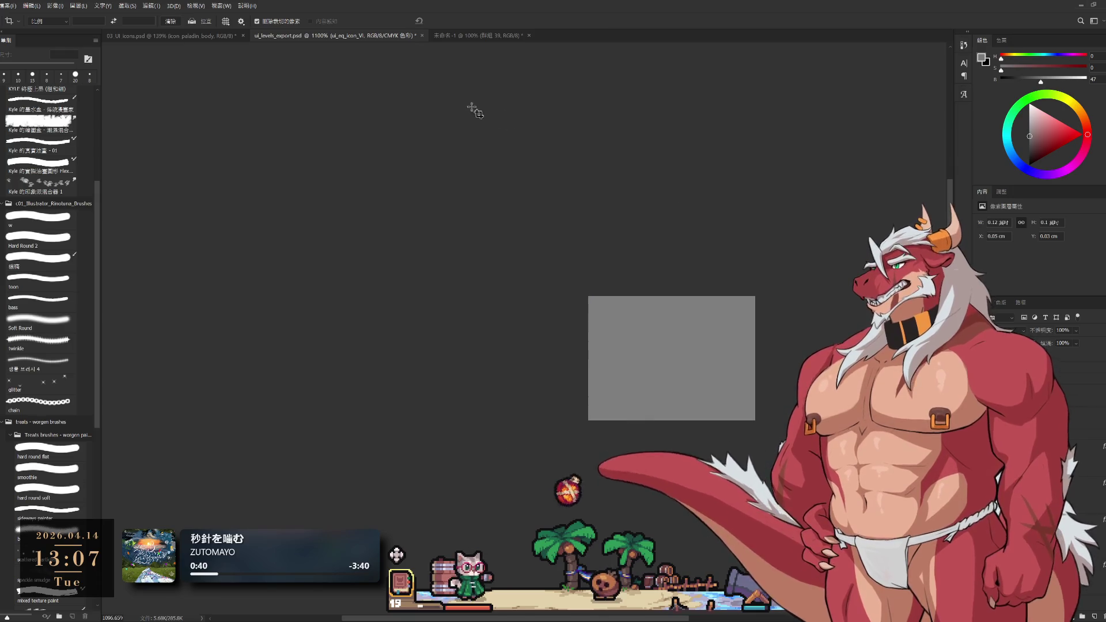
pyautogui.hotkey('ctrl', 'w')
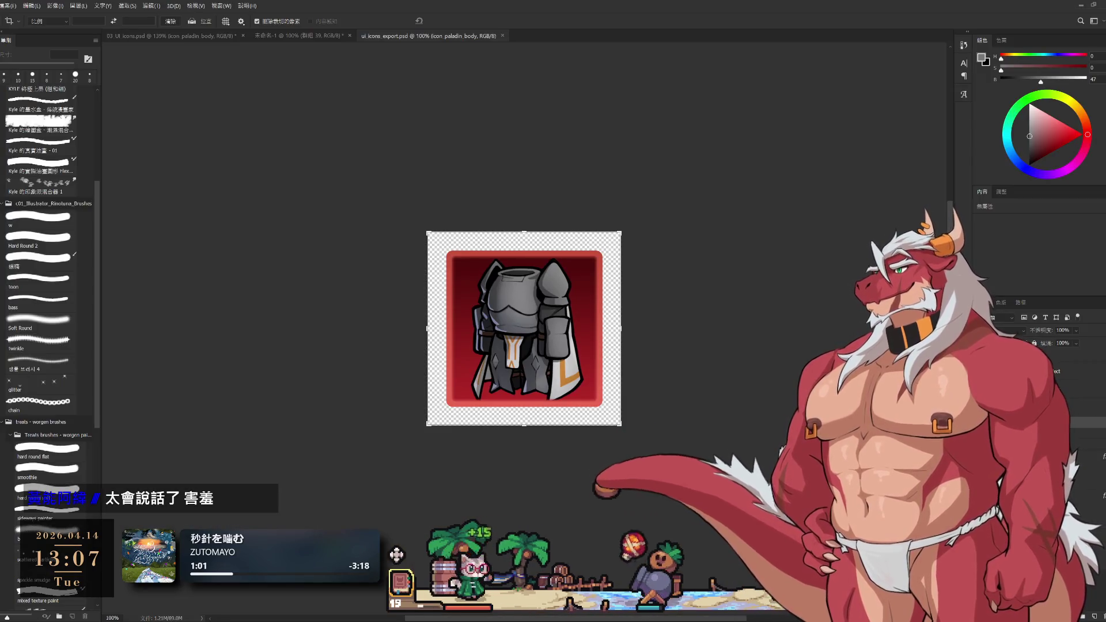
# Zoom in on the red-backed armour icon, then switch via 未命名-1 to the UI icons document.
pyautogui.moveTo(651, 355)
pyautogui.mouseDown()
pyautogui.moveTo(639, 354)
pyautogui.moveTo(726, 355)
pyautogui.moveTo(655, 354)
pyautogui.moveTo(692, 356)
pyautogui.moveTo(669, 360)
pyautogui.mouseUp()
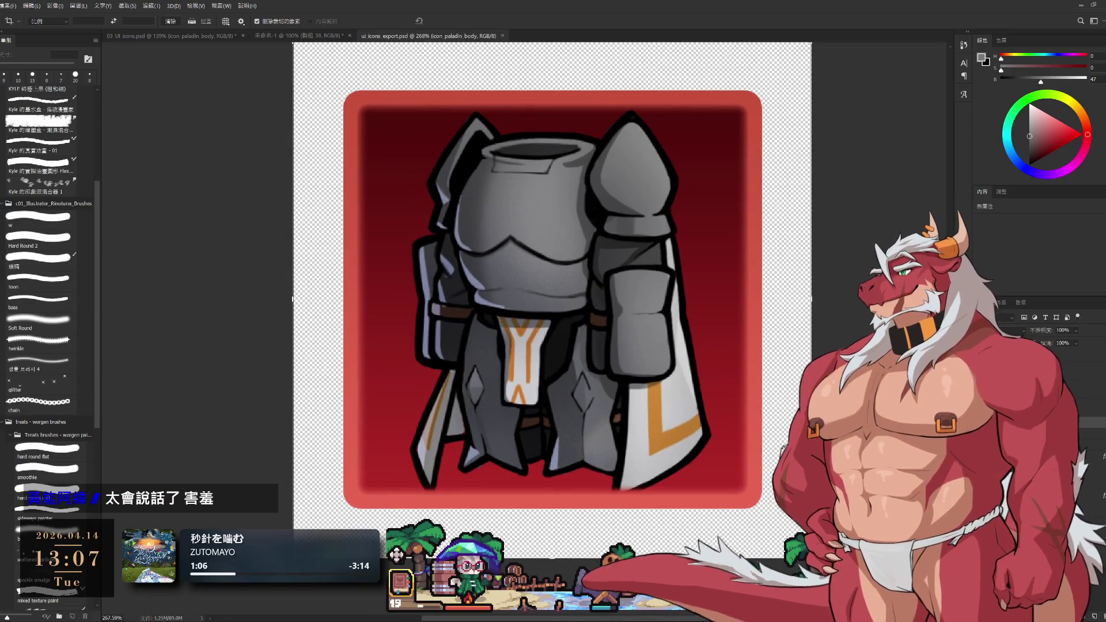
pyautogui.click(271, 35)
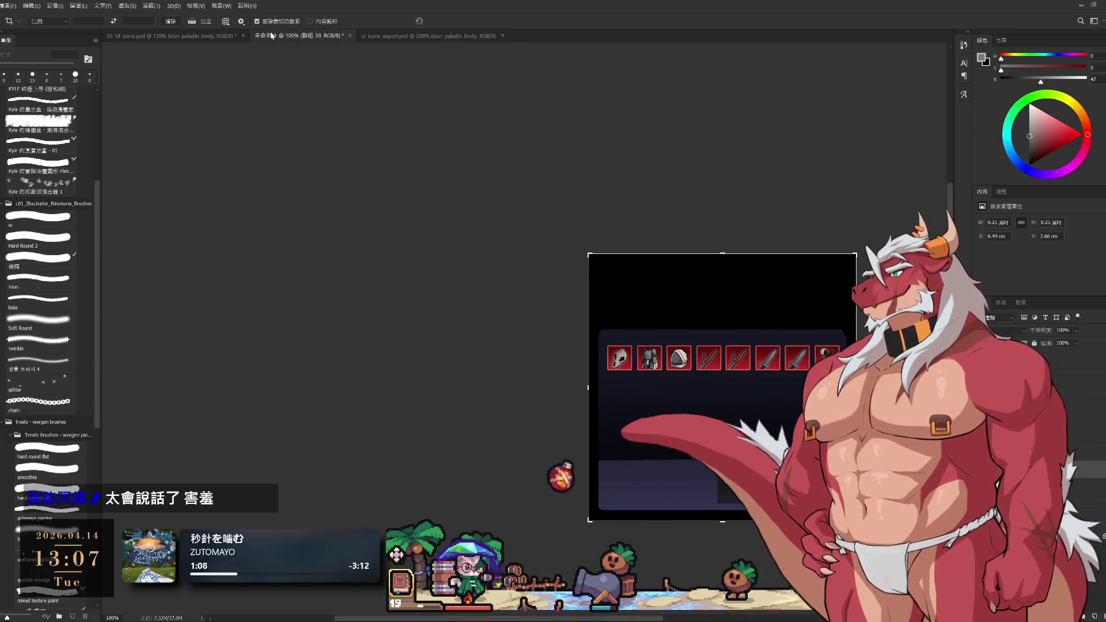
pyautogui.click(190, 35)
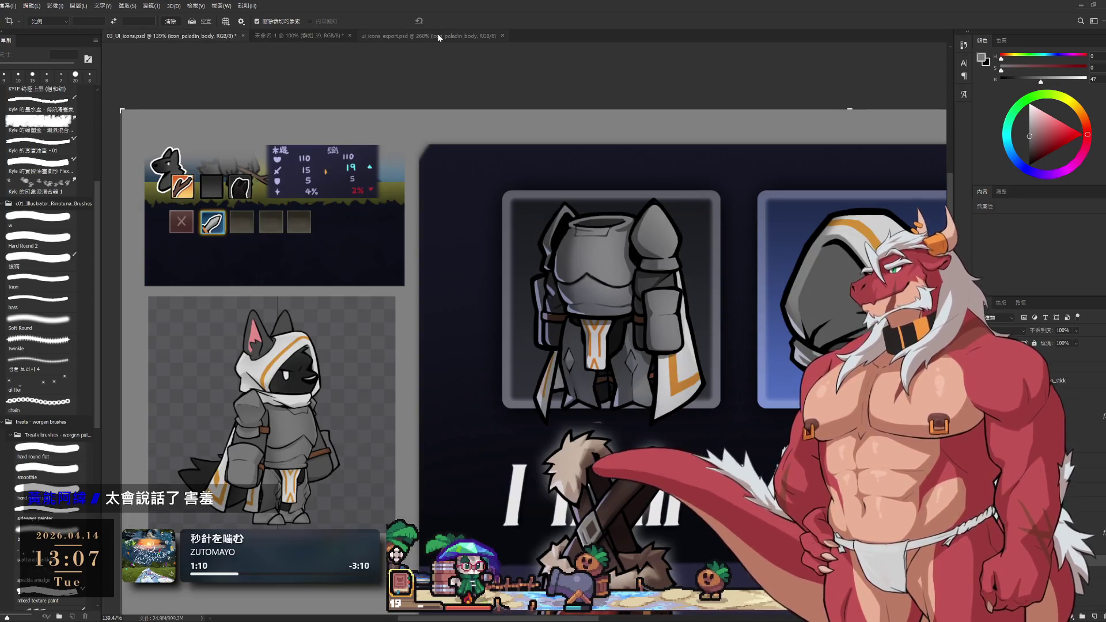
# Switch to the ui_eq_icon_legendary.png document showing the small dark-red frame.
pyautogui.click(438, 34)
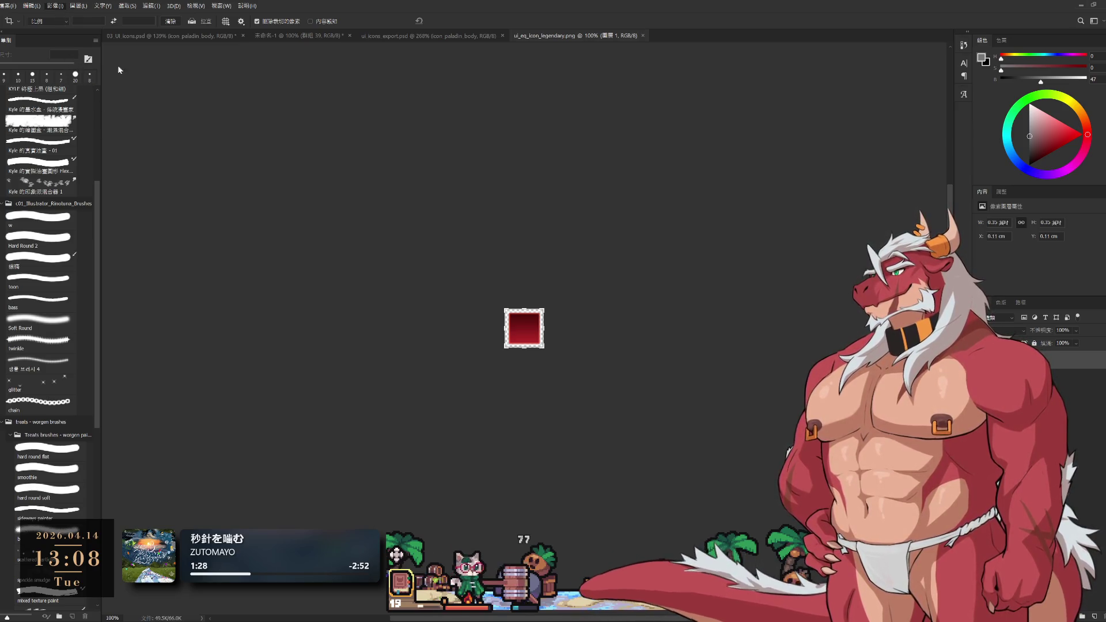
# Back in ui_icons_export.psd, hide the icon_paladin_body armour, leaving the red frame.
pyautogui.click(438, 36)
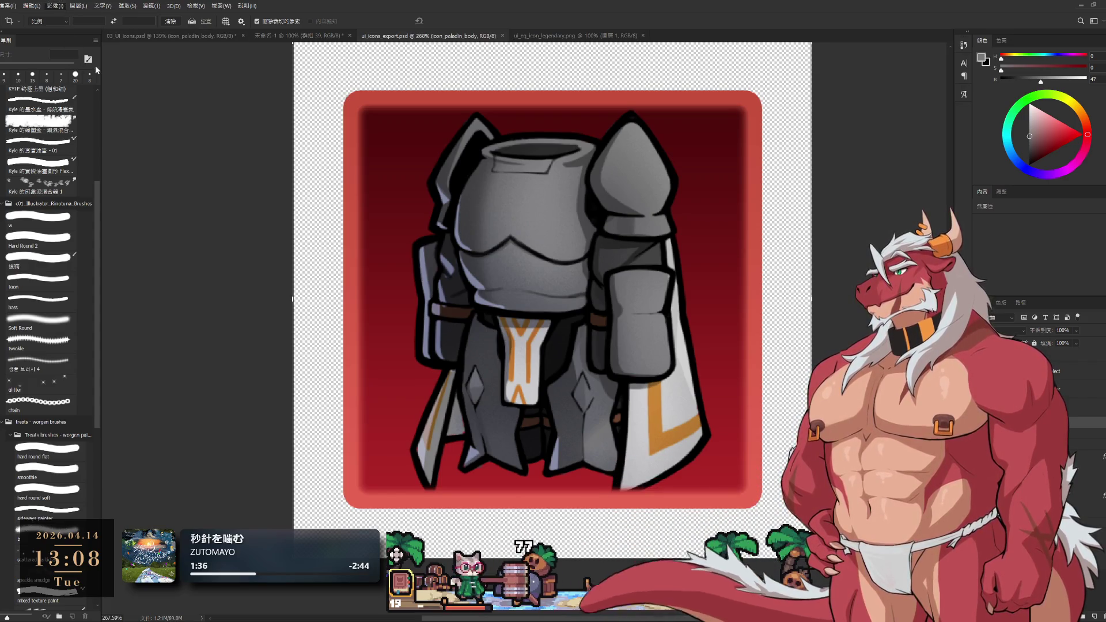
pyautogui.press('h')
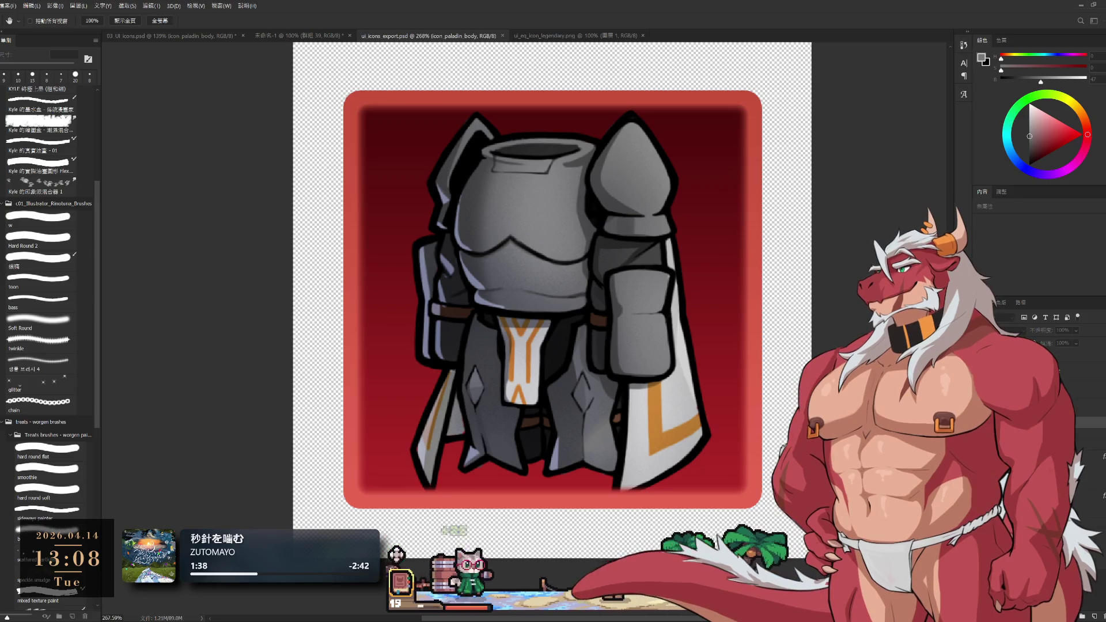
pyautogui.scroll(-5, 797, 231)
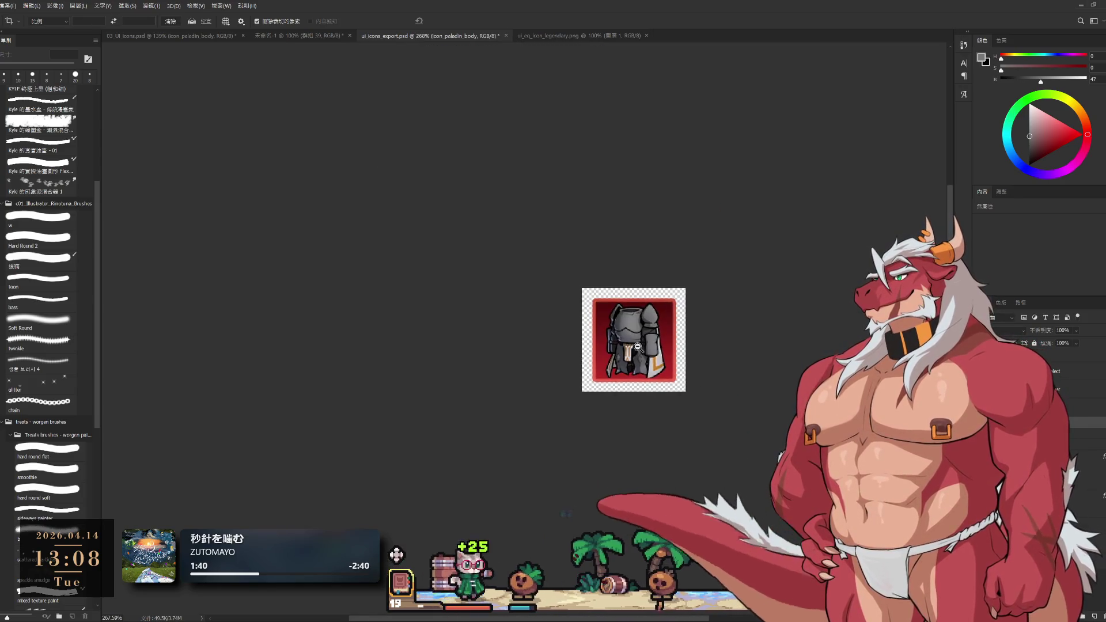
pyautogui.scroll(5, 638, 346)
pyautogui.hotkey('ctrl', ',')
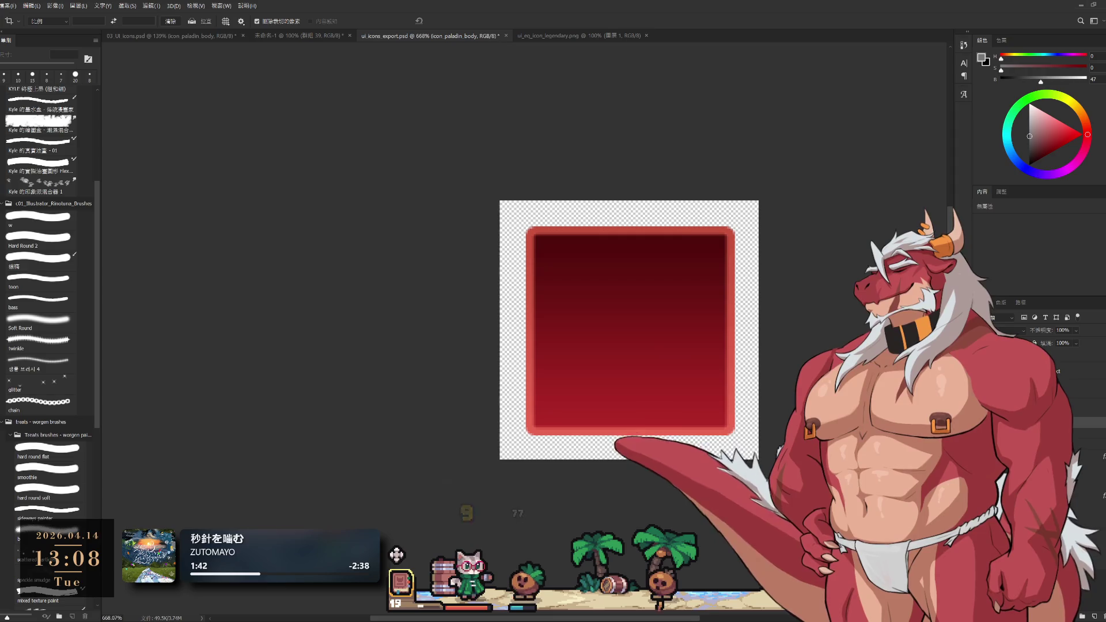
# Toggle the rarity frame layers until only the blue ui_eq_icon_rare frame is visible.
pyautogui.hotkey('alt', '[')
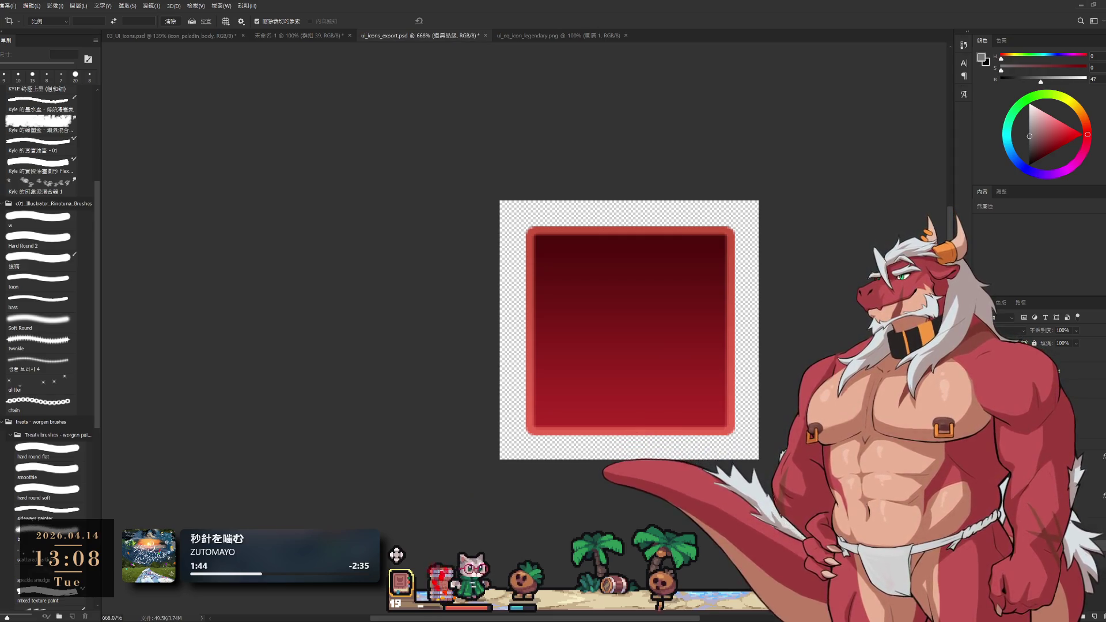
pyautogui.hotkey('ctrl', ',')
pyautogui.hotkey('alt', '[')
pyautogui.hotkey('ctrl', ',')
pyautogui.hotkey('alt', '[')
pyautogui.hotkey('ctrl', ',')
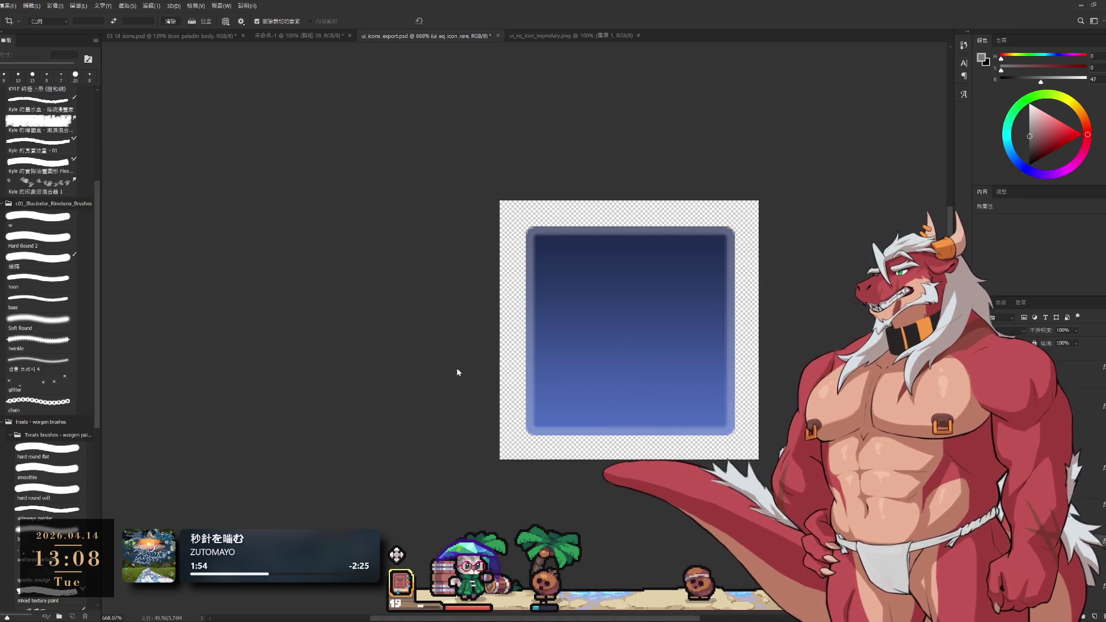
# Refocus Photoshop and view the exported ui_eq_icon_legendary.png image.
pyautogui.click(600, 192)
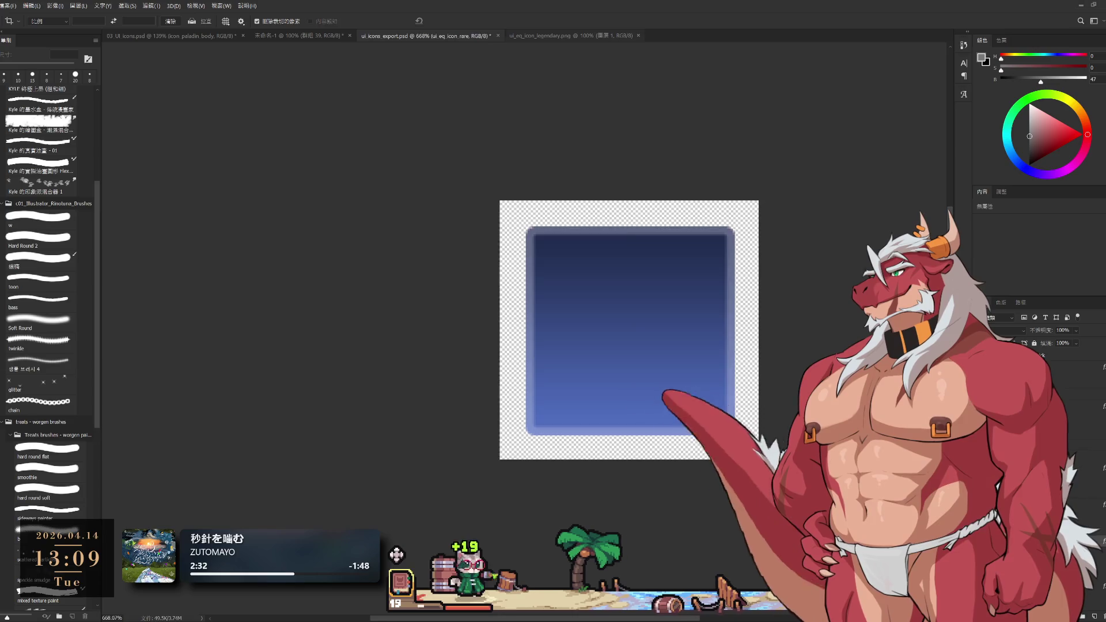
pyautogui.click(557, 36)
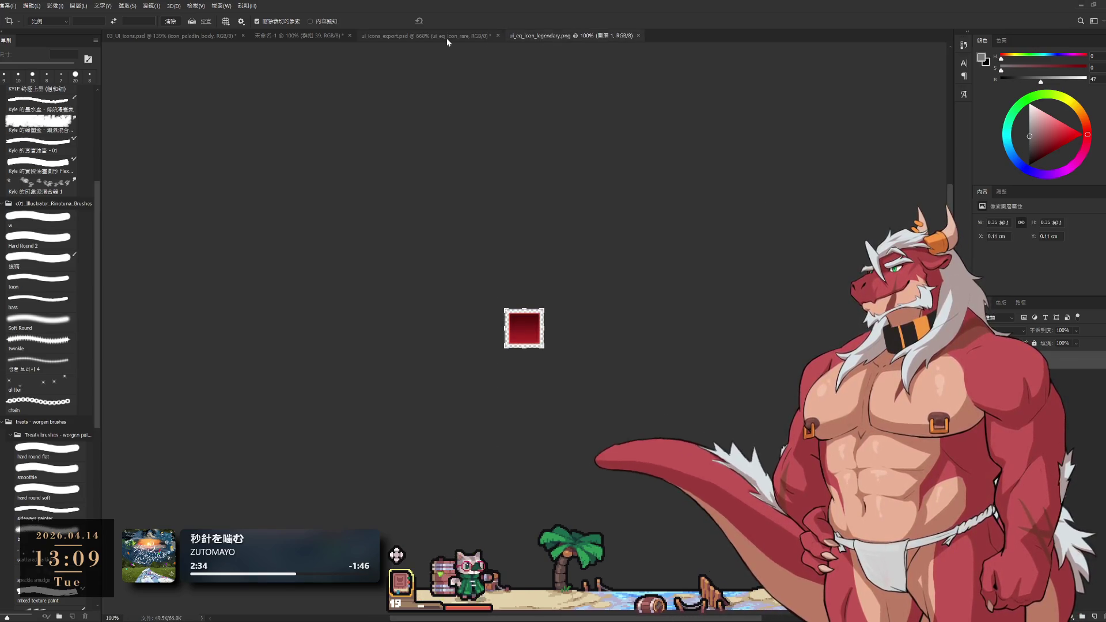
# Flip from the icon export file to the exported legendary icon, then to the untitled inventory mockup.
pyautogui.click(448, 37)
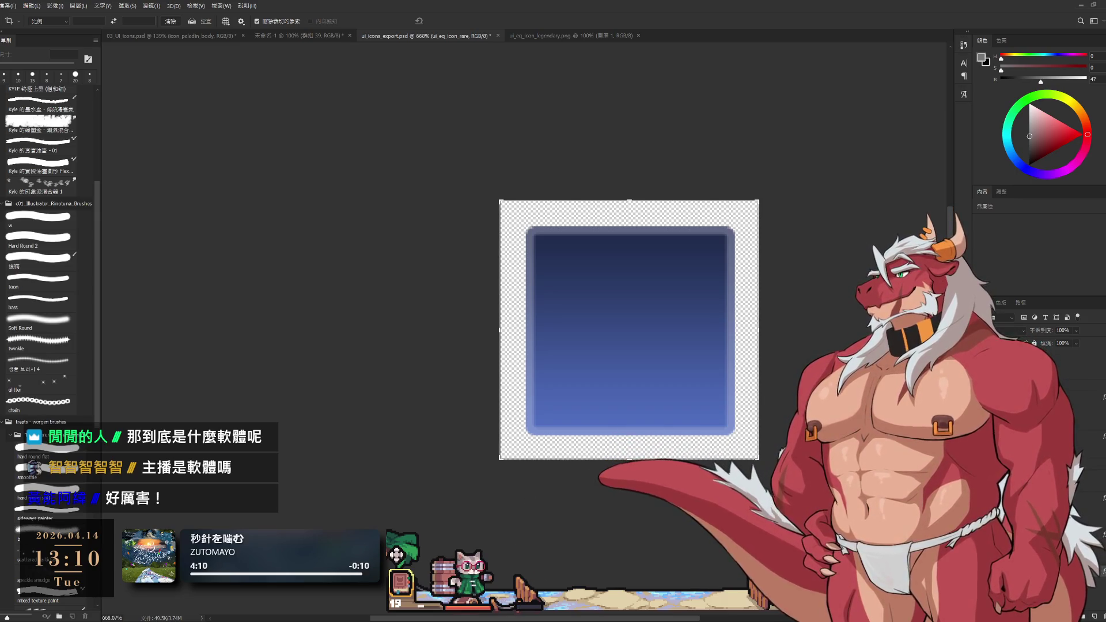
pyautogui.click(564, 36)
pyautogui.click(281, 36)
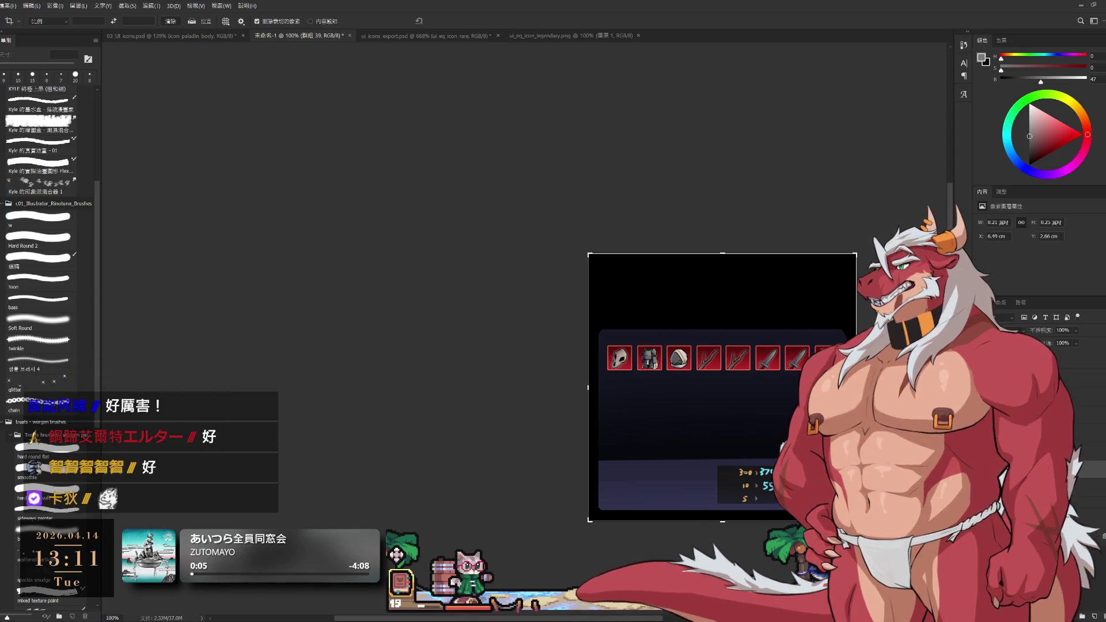
# Compare the mockup with ui_eq_icon_legendary.png, return to 未命名-1, then switch to the icon export file.
pyautogui.click(576, 35)
pyautogui.click(285, 38)
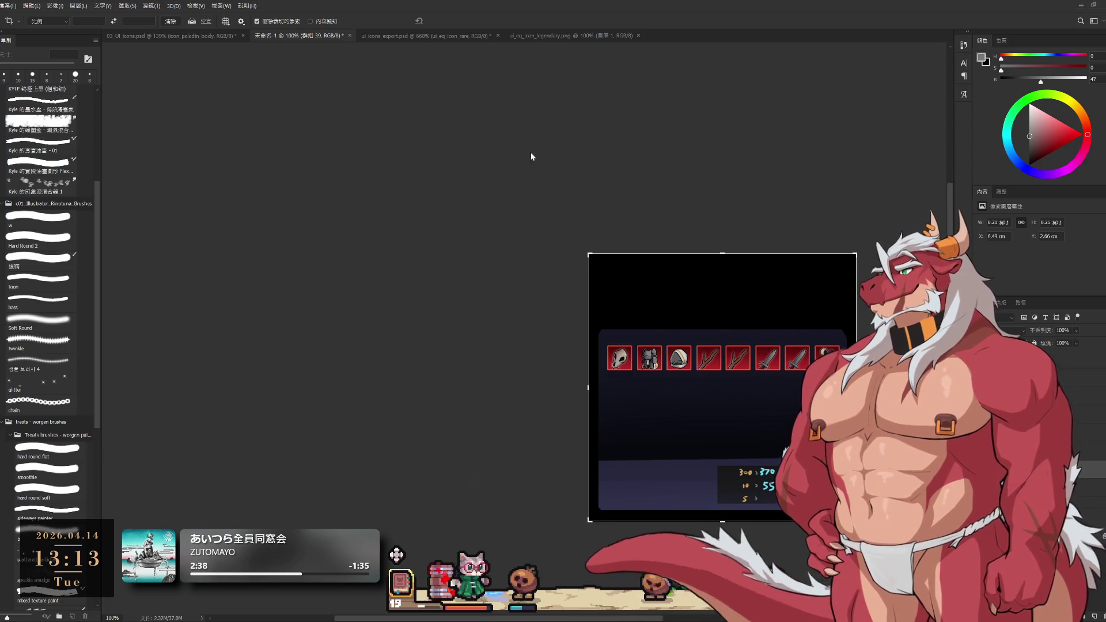
pyautogui.click(416, 36)
# Review the 03_UI icons, legendary, blue rare and paladin icon documents, ending on the inventory mockup.
pyautogui.click(180, 35)
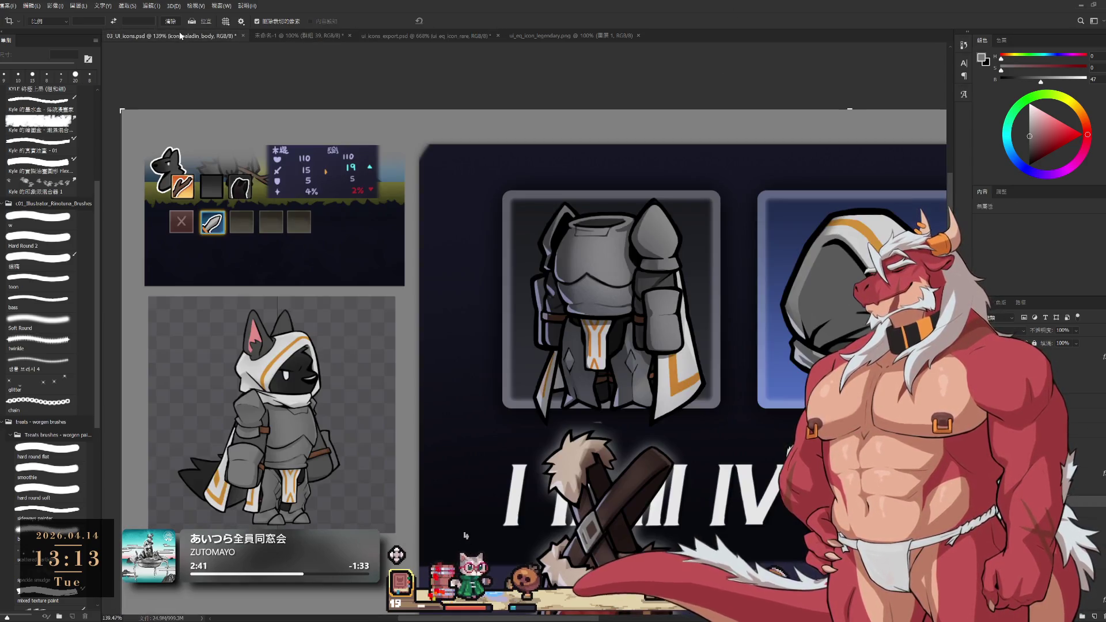
pyautogui.scroll(-5, 527, 270)
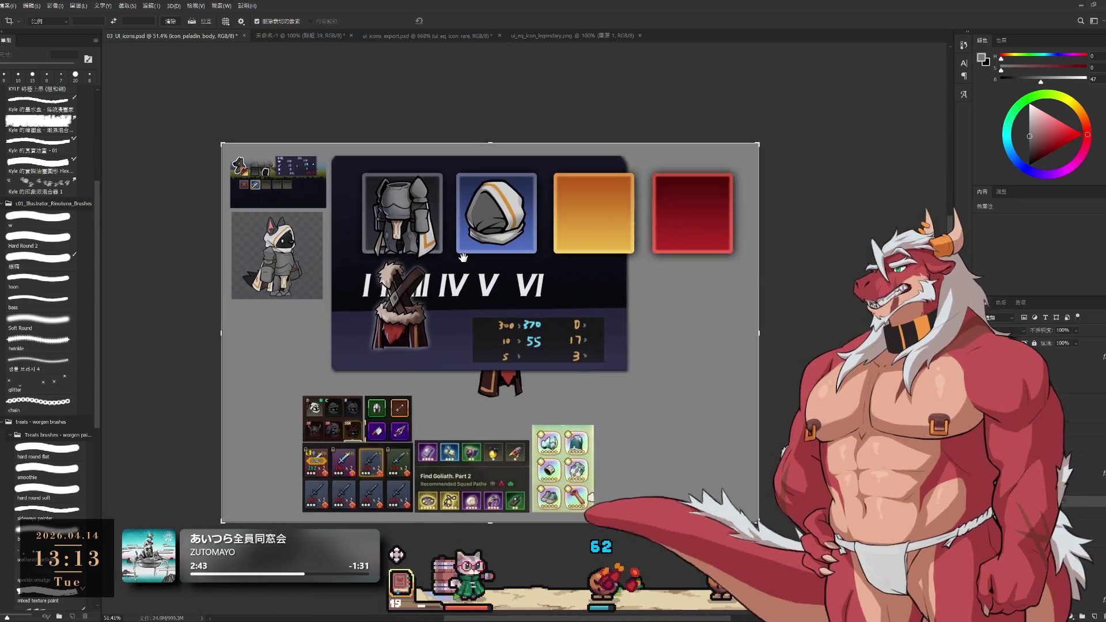
pyautogui.scroll(3, 527, 271)
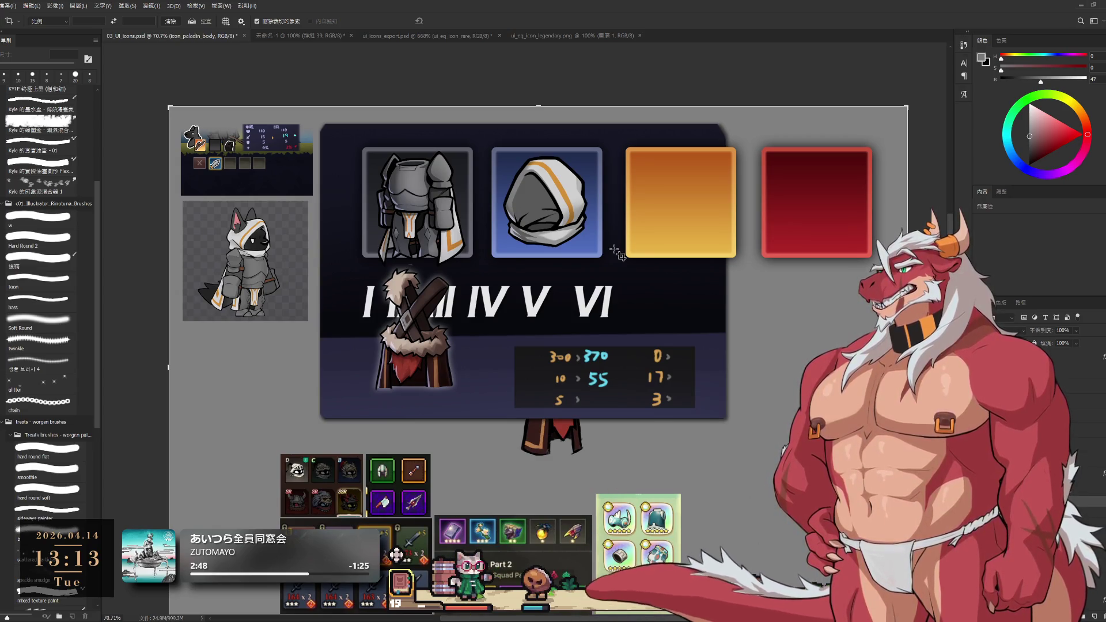
pyautogui.click(547, 35)
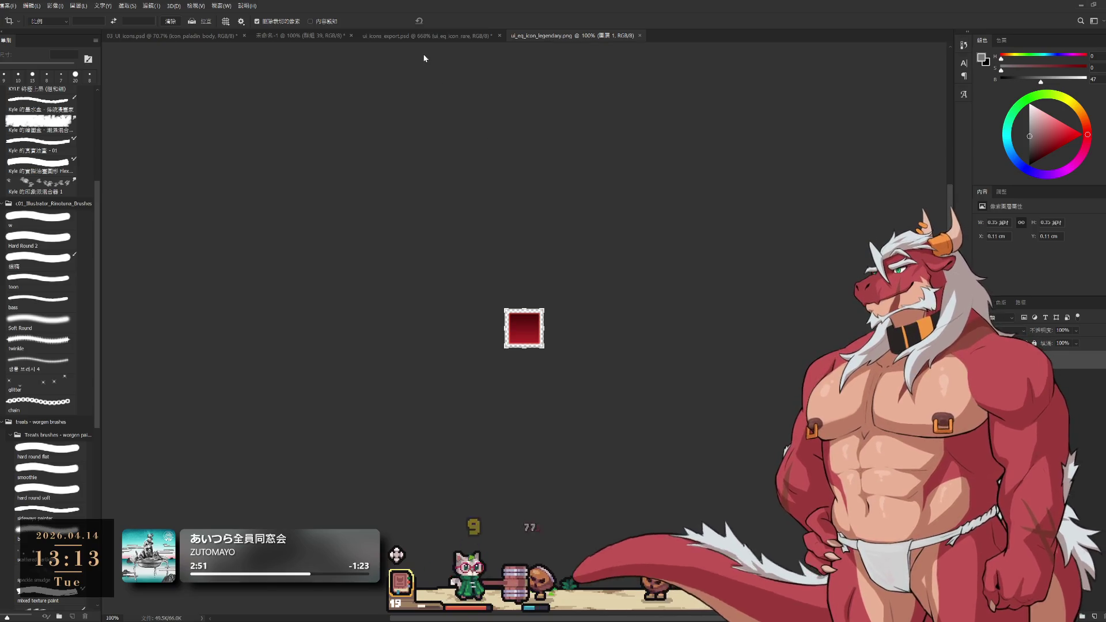
pyautogui.click(422, 37)
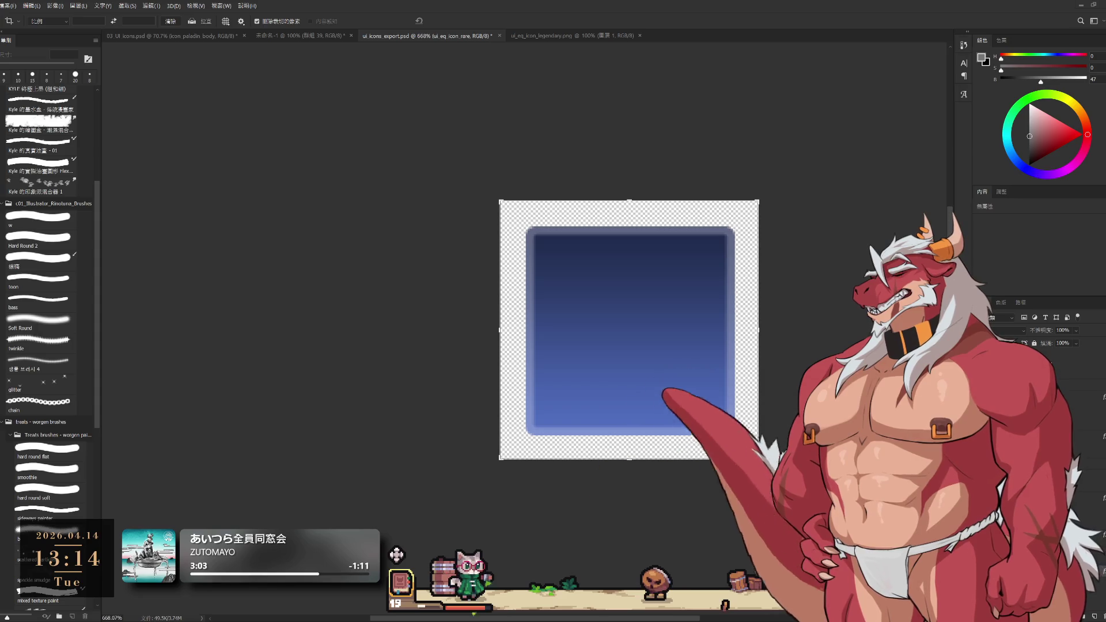
pyautogui.click(591, 36)
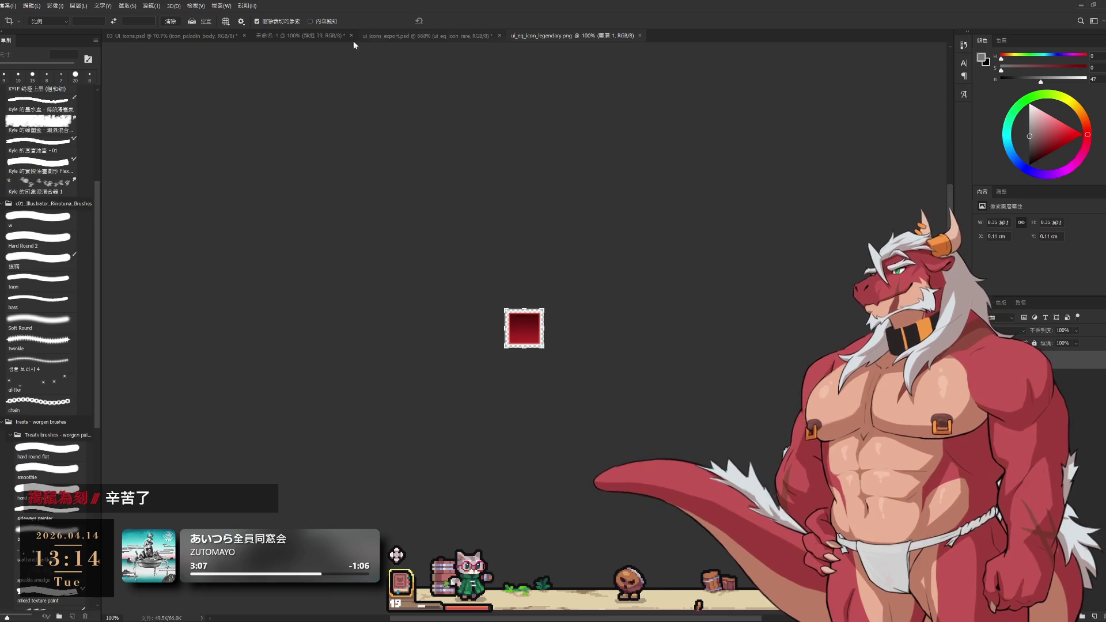
pyautogui.click(299, 36)
pyautogui.click(164, 34)
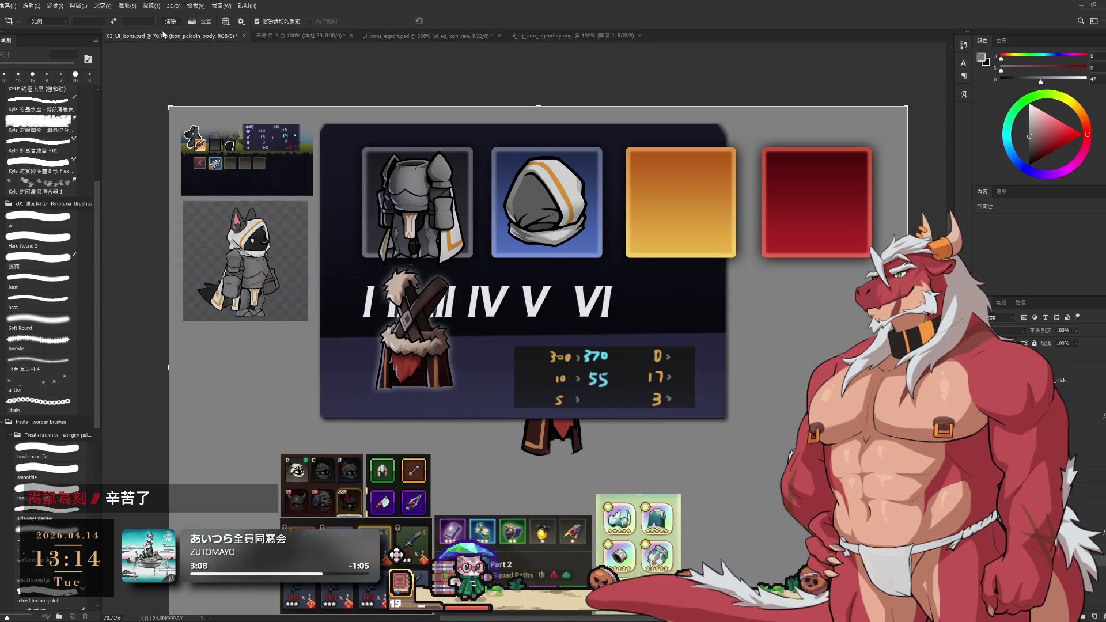
pyautogui.click(280, 35)
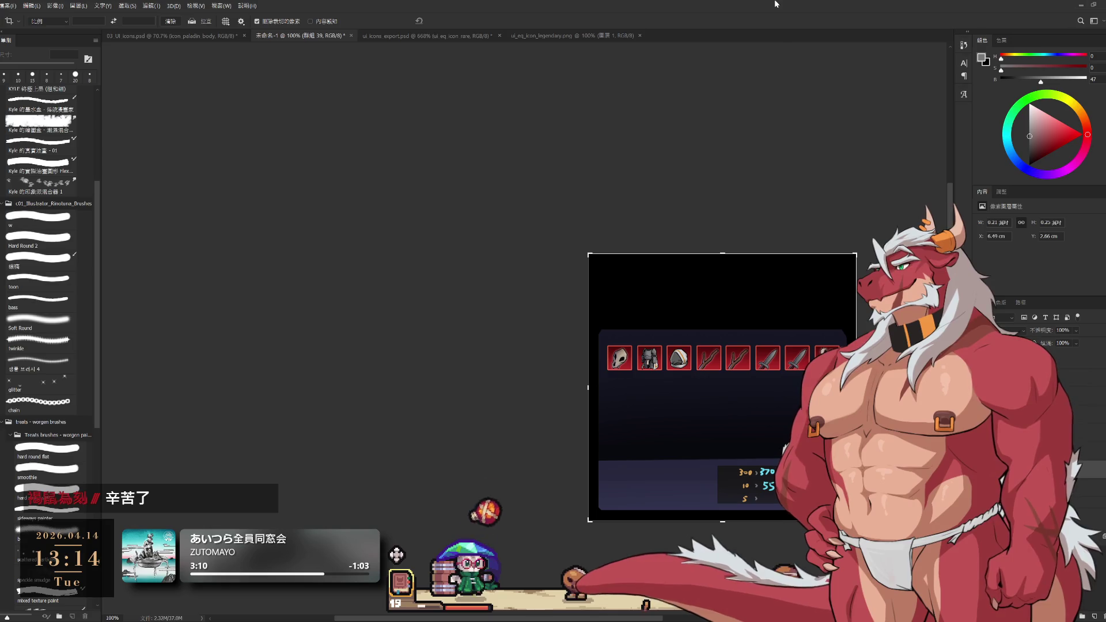
# Make group 35 the active layer, pick the Lasso tool, and magnify the inventory mockup.
pyautogui.hotkey('alt', '[')
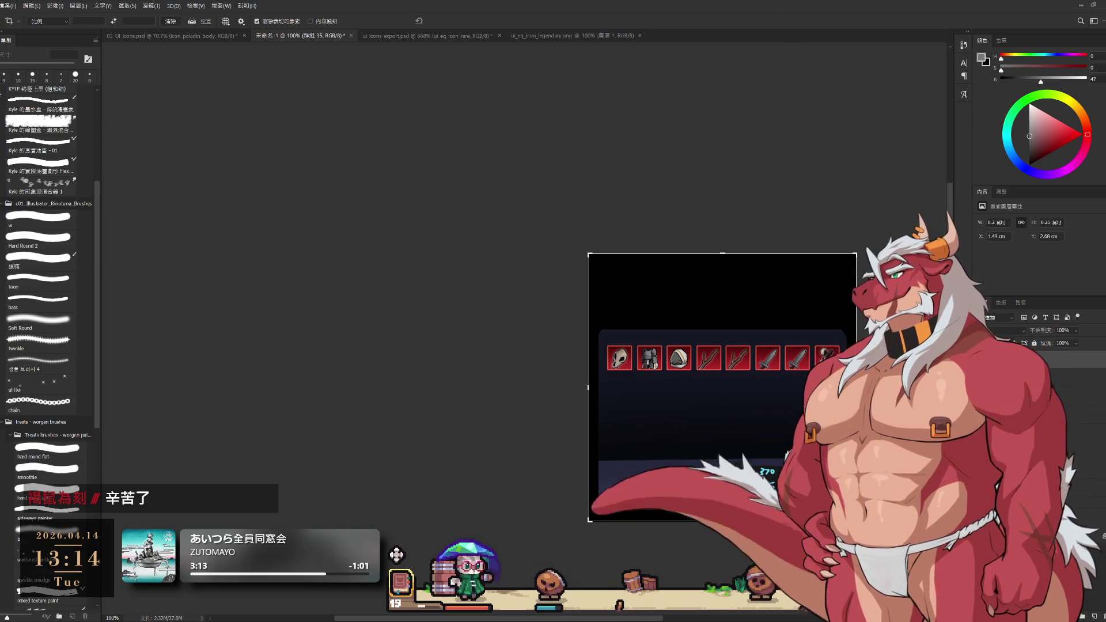
pyautogui.press('l')
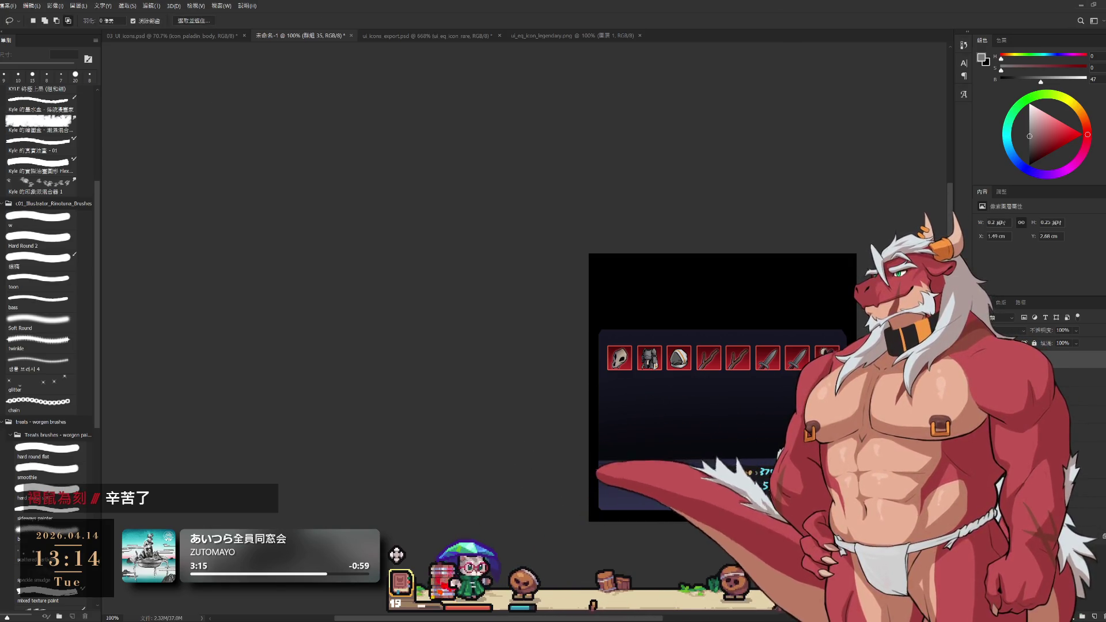
pyautogui.moveTo(657, 369)
pyautogui.mouseDown()
pyautogui.moveTo(721, 388)
pyautogui.moveTo(734, 349)
pyautogui.moveTo(721, 378)
pyautogui.moveTo(721, 366)
pyautogui.mouseUp()
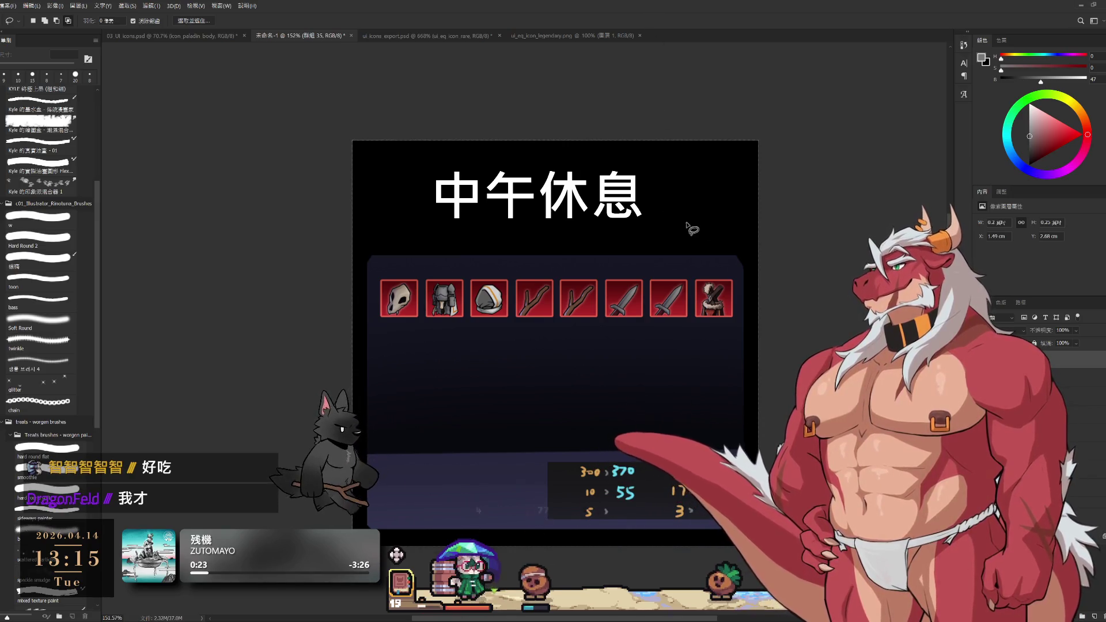
# Pan the inventory mockup view to the right.
pyautogui.moveTo(555, 283); pyautogui.dragTo(606, 281)
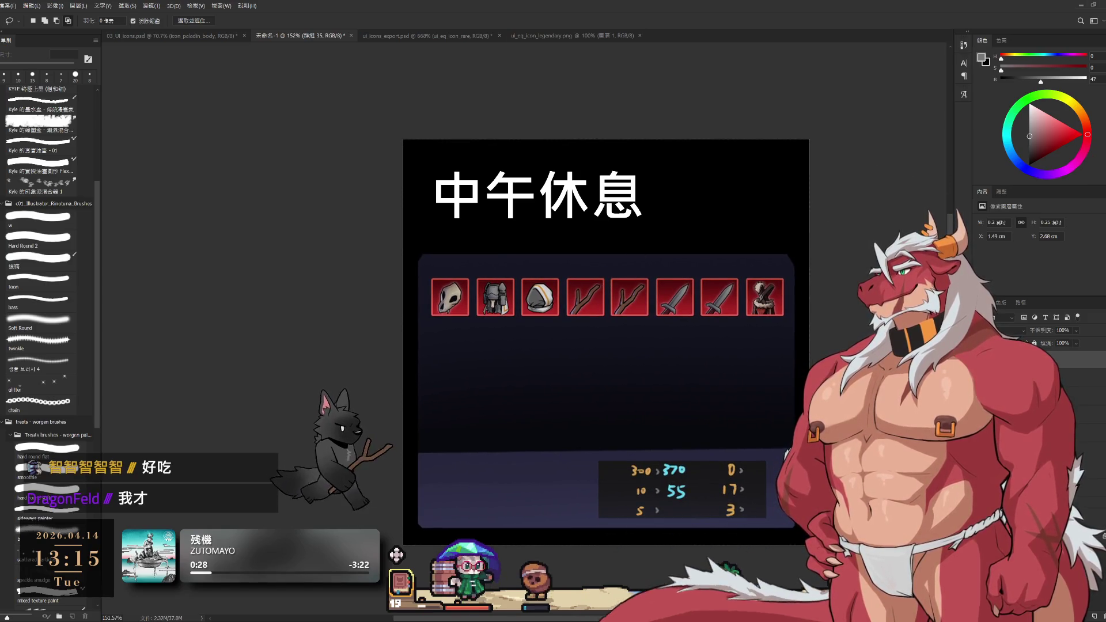